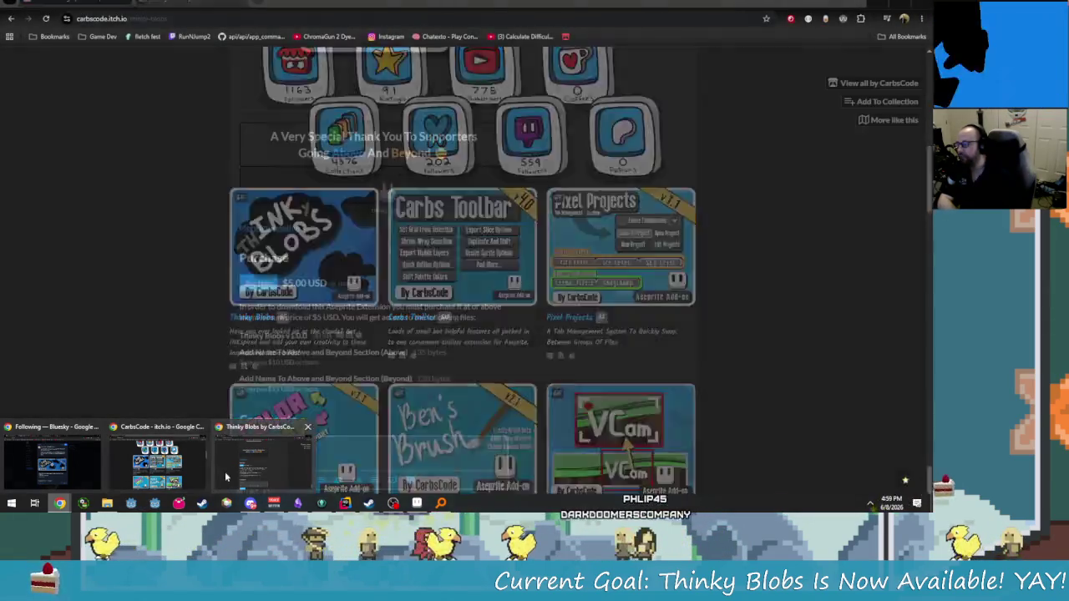
- Bring forward the Chrome window showing the dino-rocker GIF from its taskbar preview
left_click(192, 475)
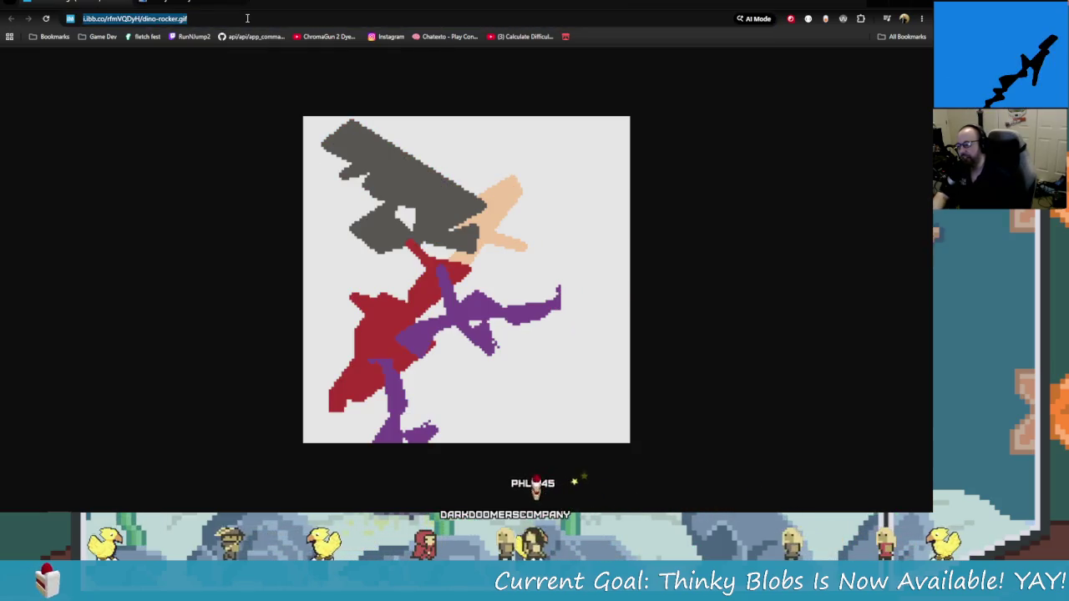
left_click(289, 18)
left_click(780, 393)
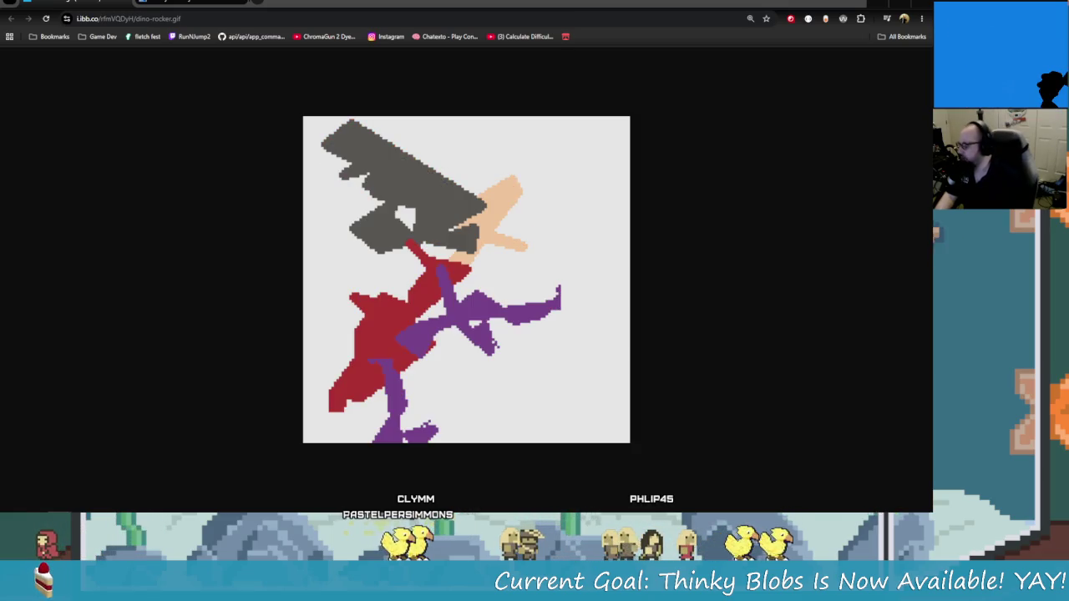
key("alt+Tab")
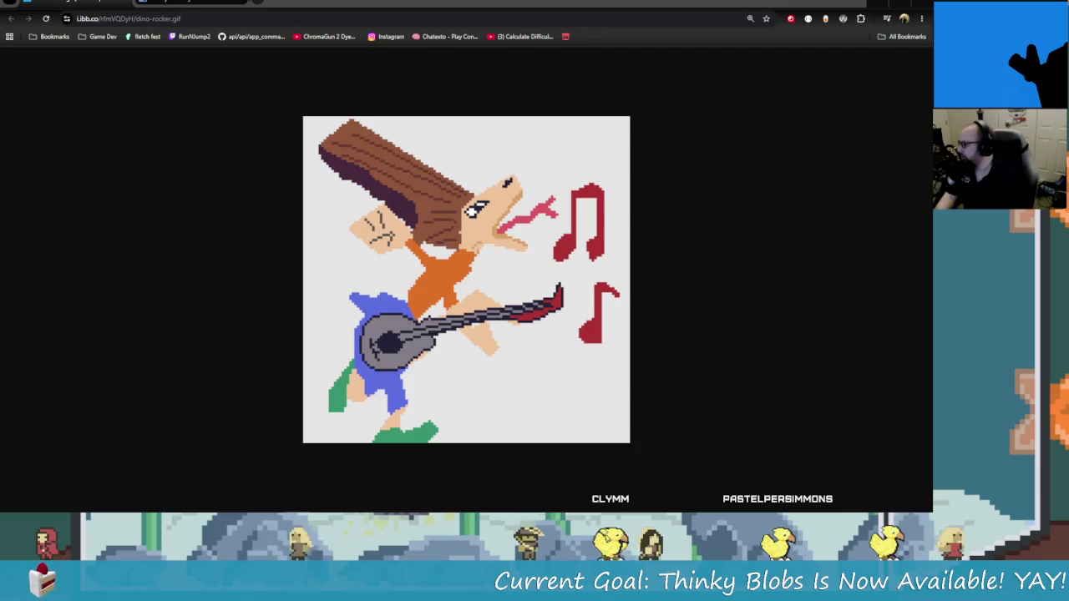
- Open a new browser tab and paste the Thinky Blobs announcement YouTube link
key("alt+Tab")
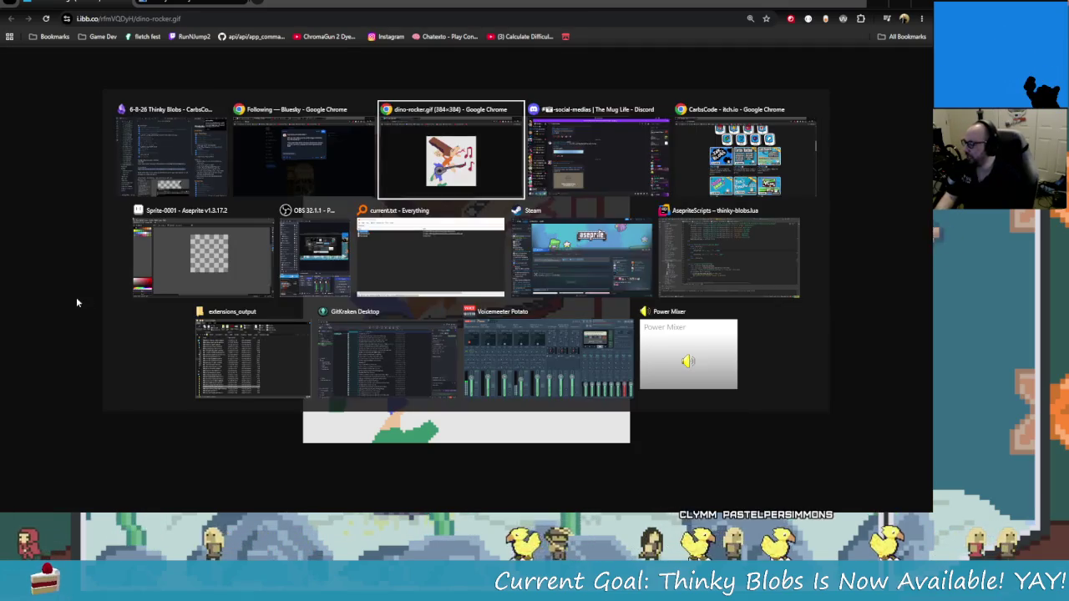
key("Escape")
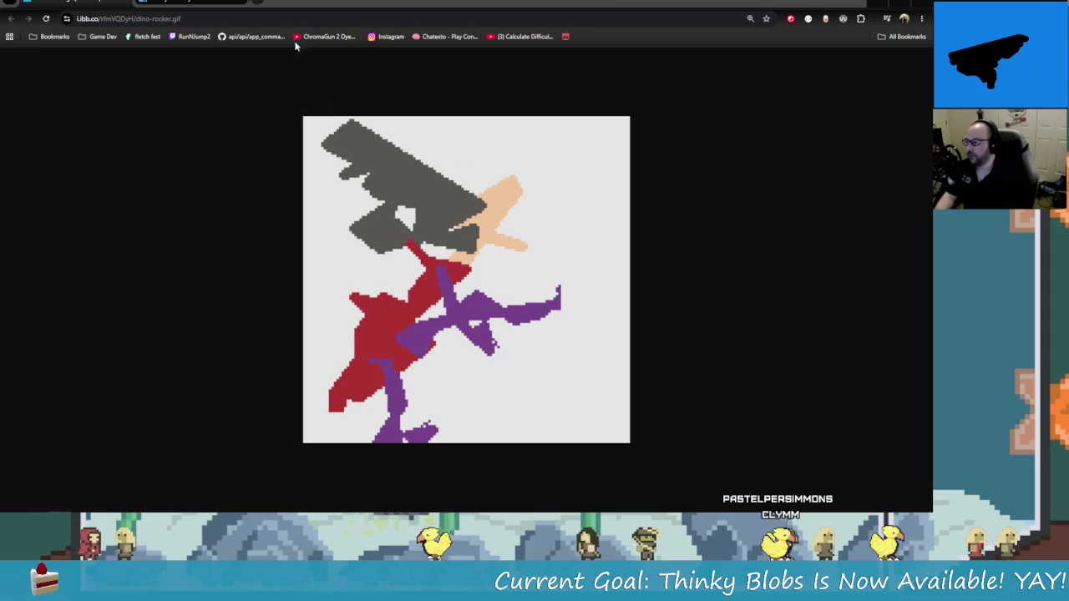
left_click(259, 4)
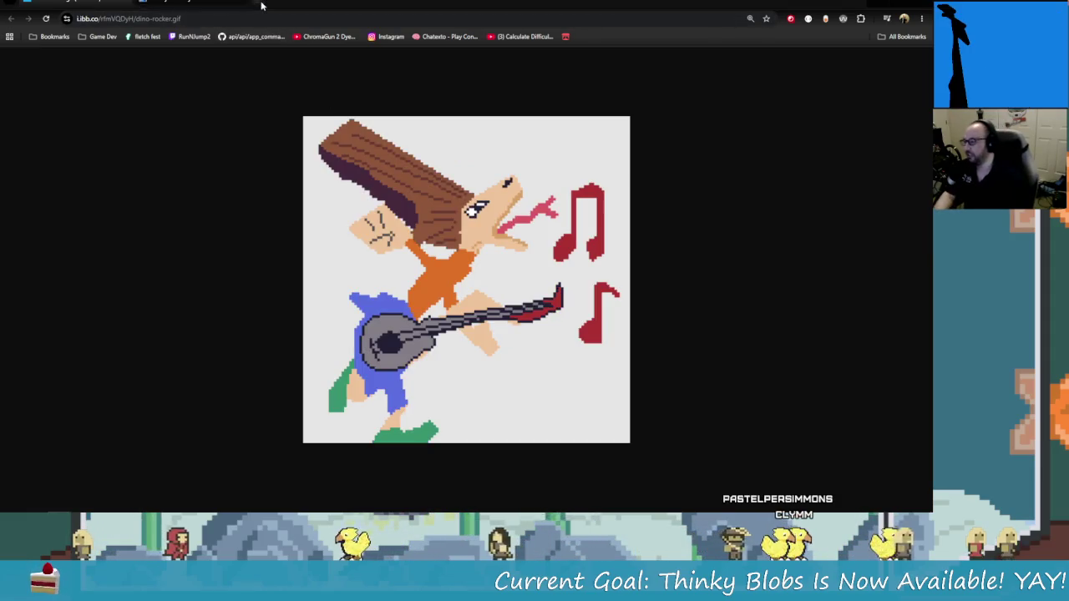
key("ctrl+v")
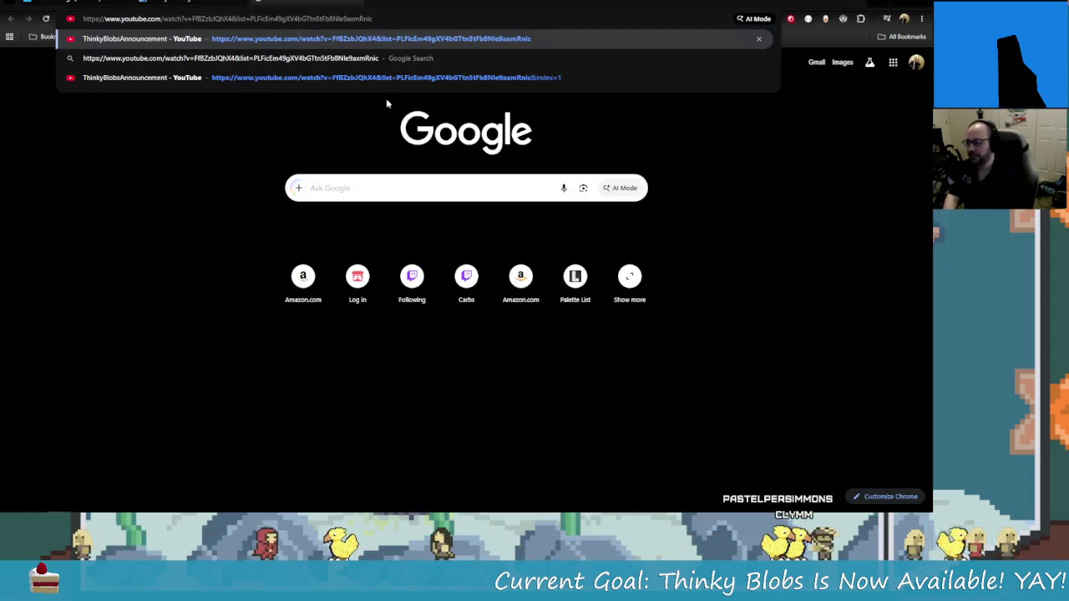
- Load the Thinky Blobs Extension announcement video in the Tool Release Announcement Videos playlist
key("Return")
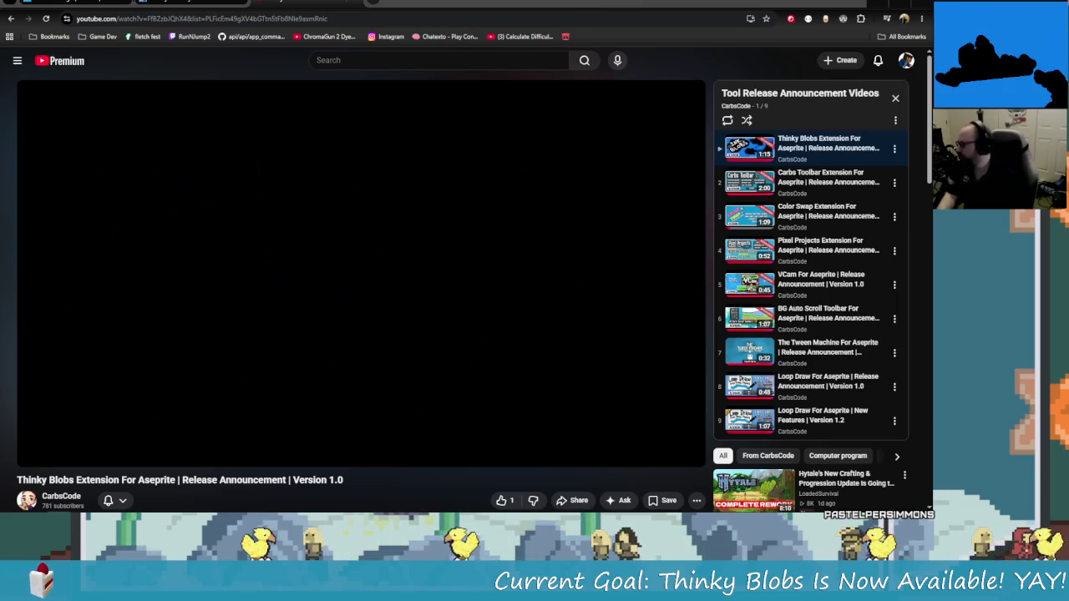
key("alt+Tab")
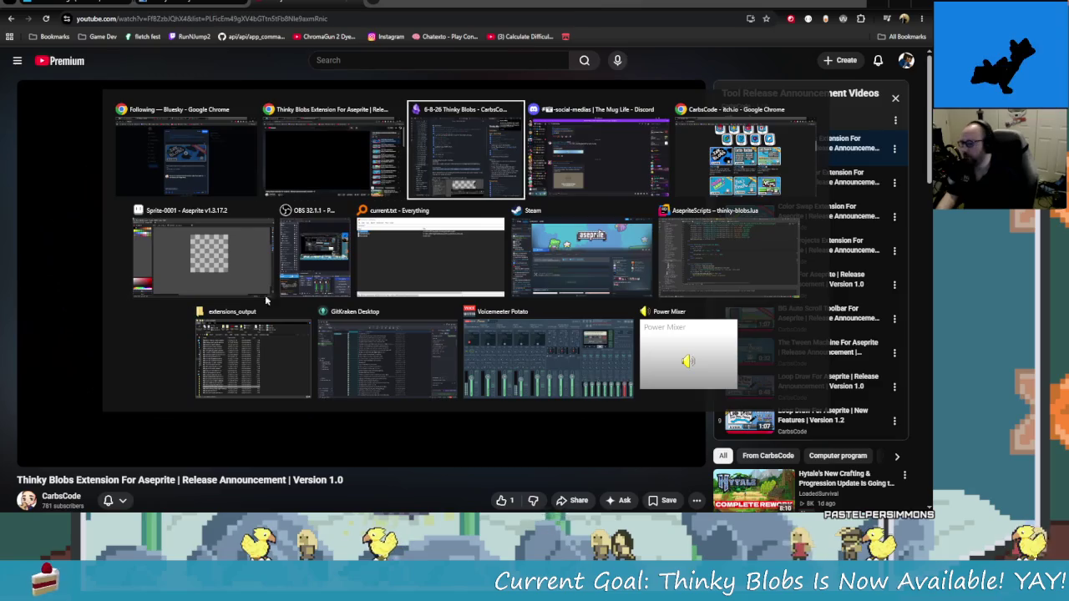
key("Escape")
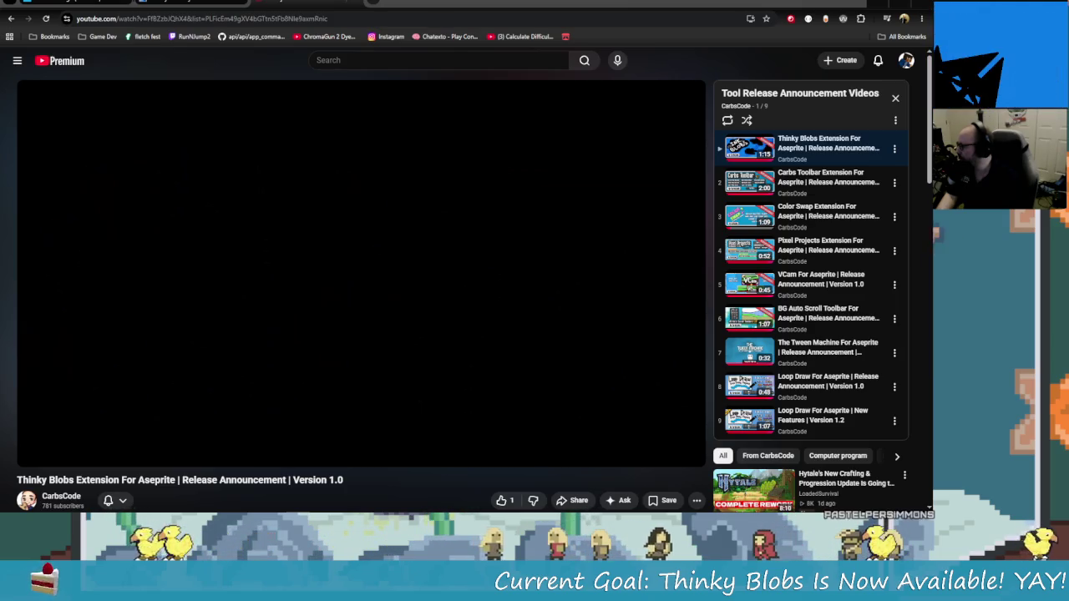
key("alt+Tab")
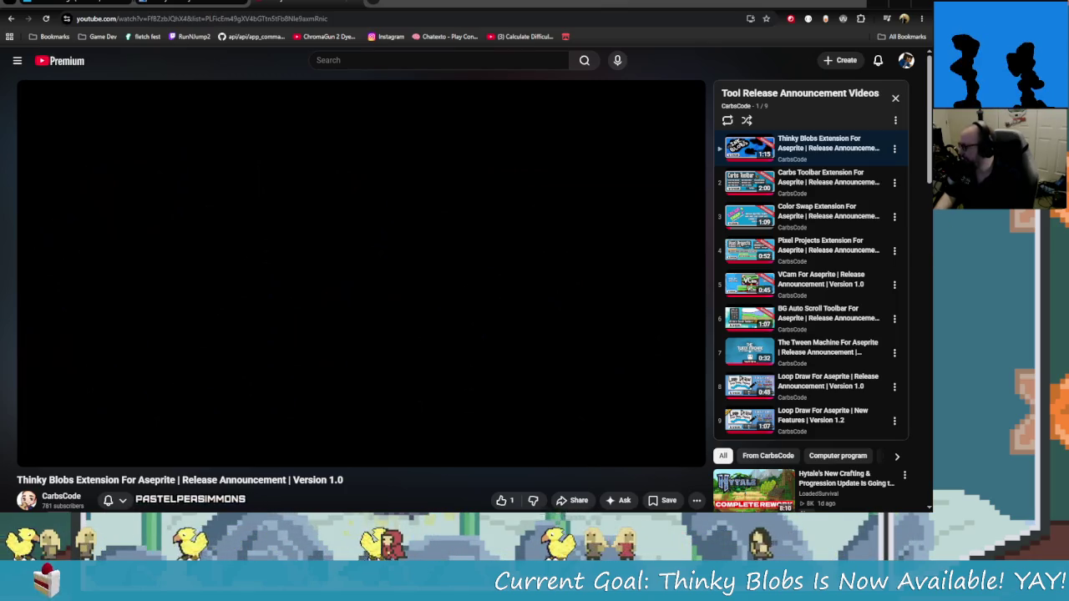
key("alt+Tab")
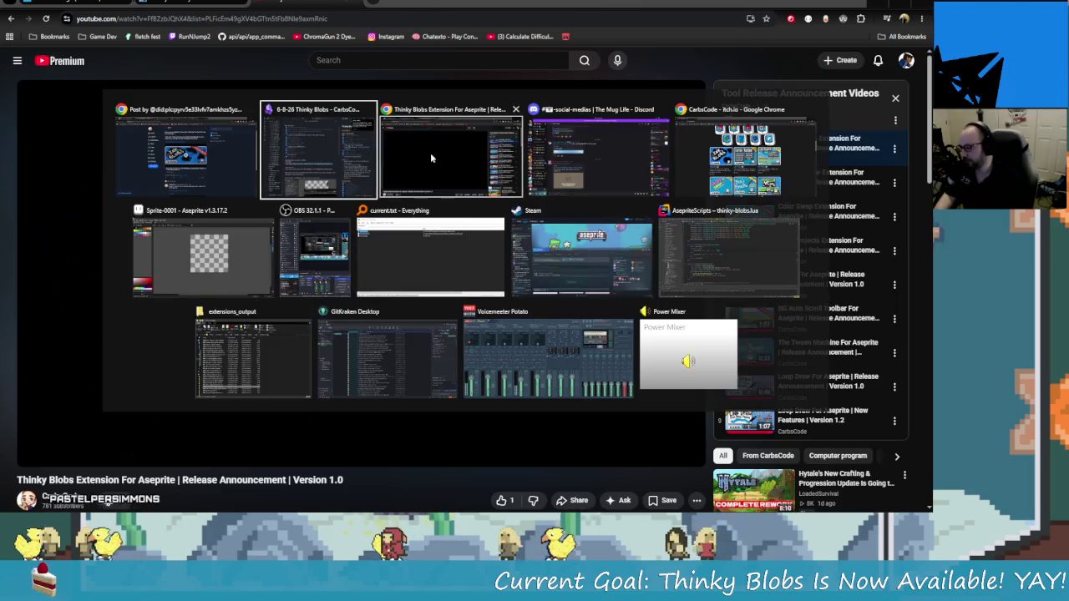
- Dismiss the window switcher to stay on the Thinky Blobs Version 1.0 announcement page
key("Escape")
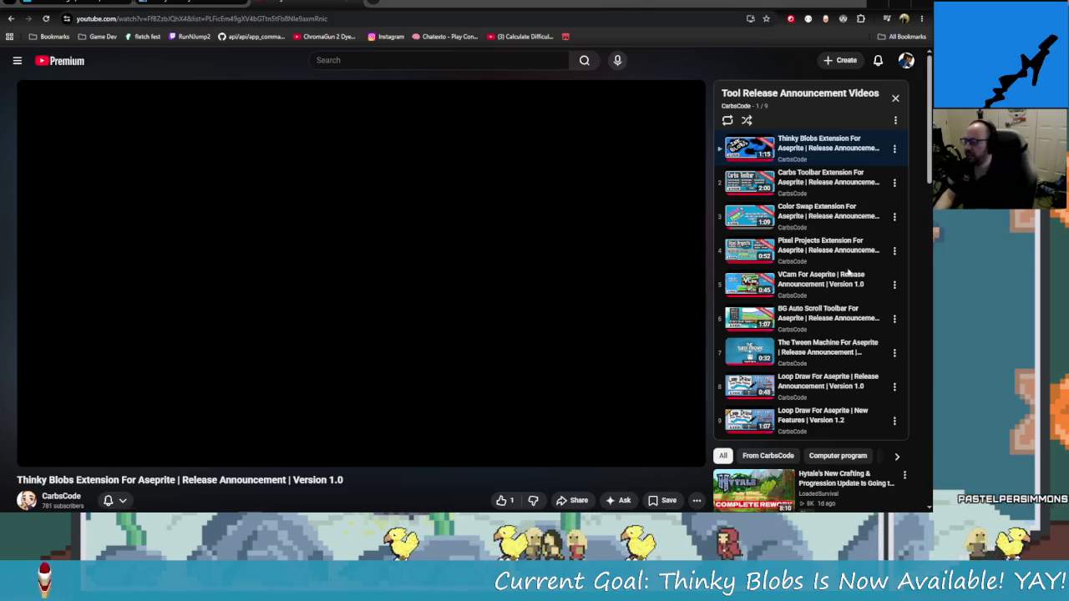
- Switch to the ImgBB tab showing the dino-rocker.gif animation
key("ctrl+Tab")
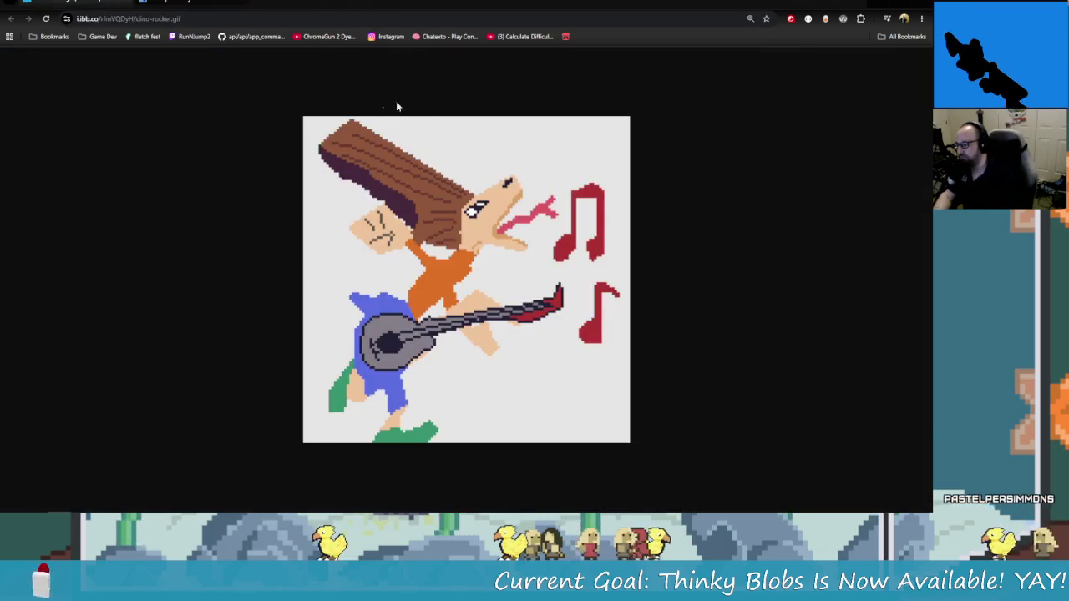
scroll(482, 298, "up", 1, "ctrl")
scroll(482, 298, "up", 7, "ctrl")
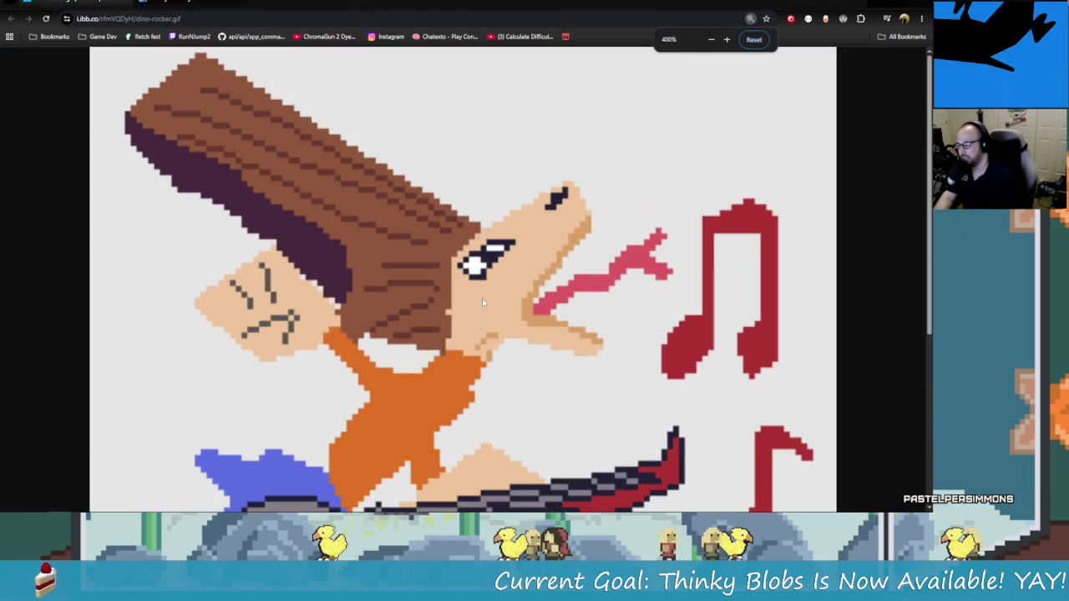
scroll(482, 298, "down", 3, "ctrl")
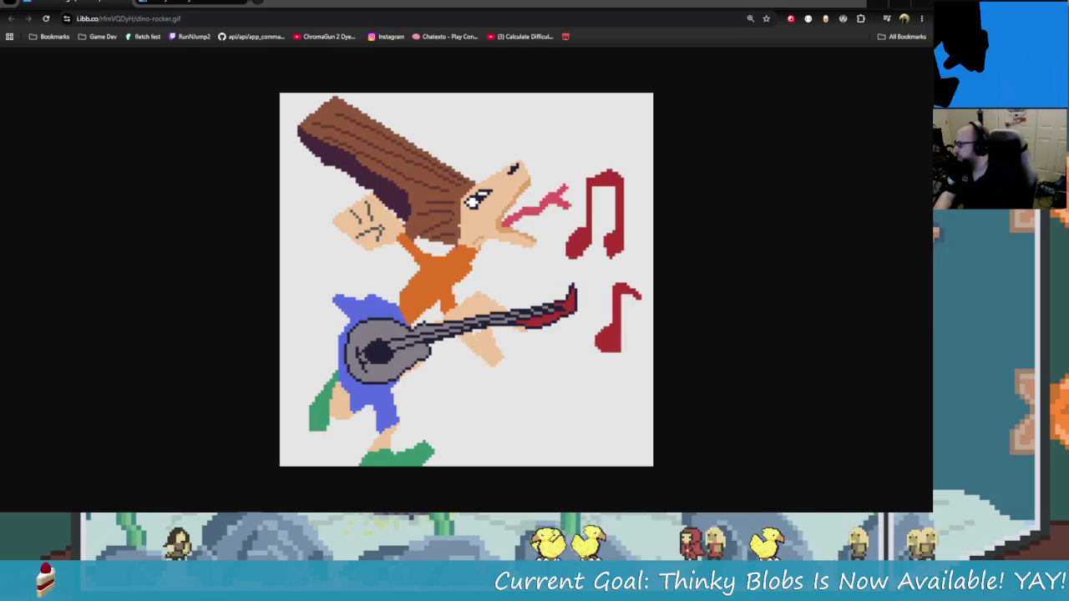
key("alt+Tab")
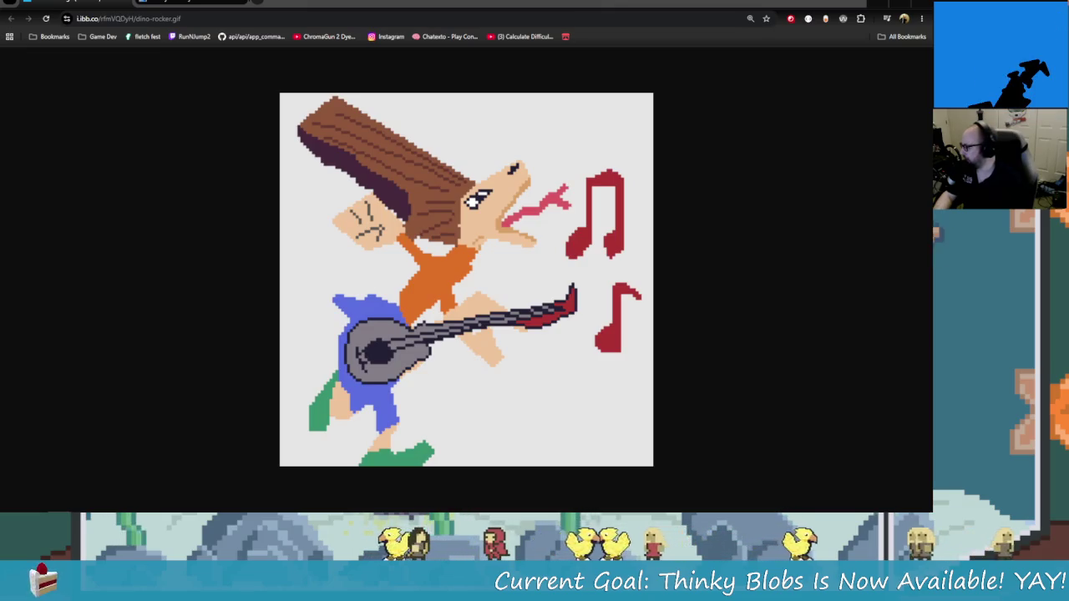
key("alt+Tab")
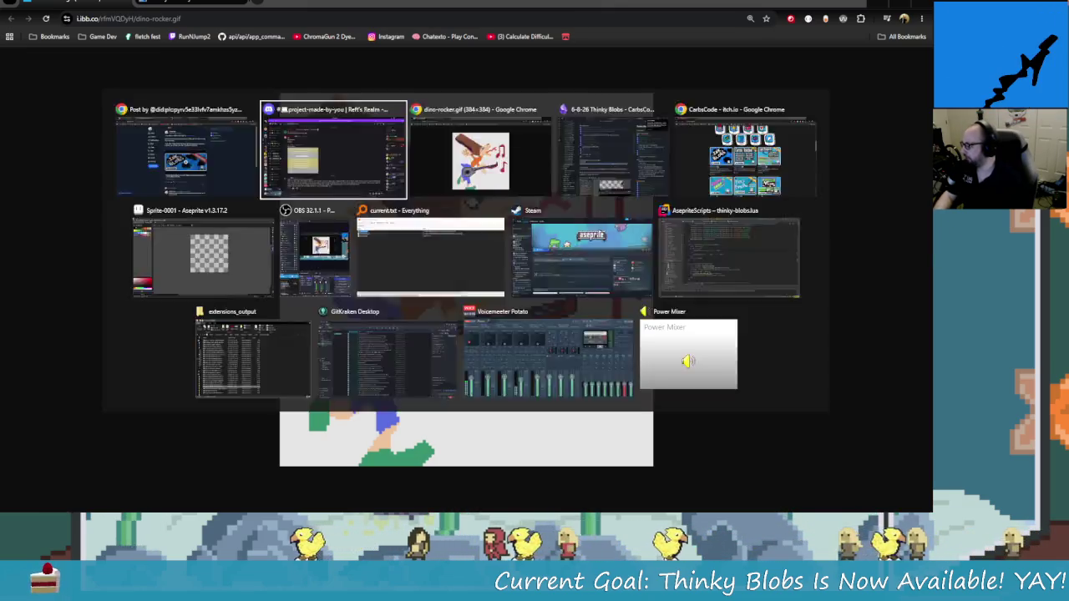
key("Escape")
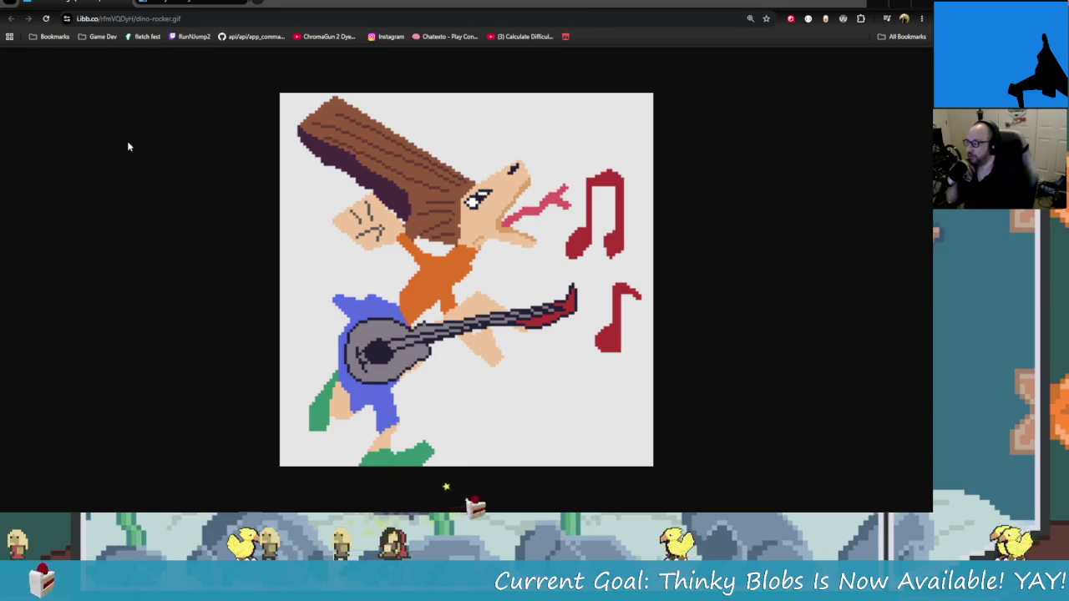
key("ctrl+w")
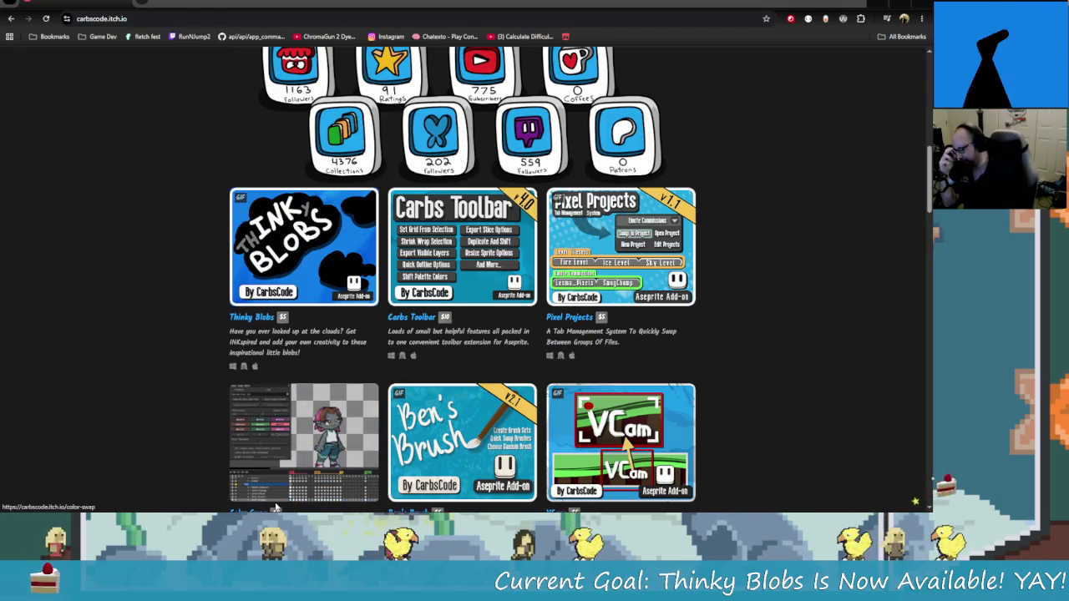
mouse_move(304, 443)
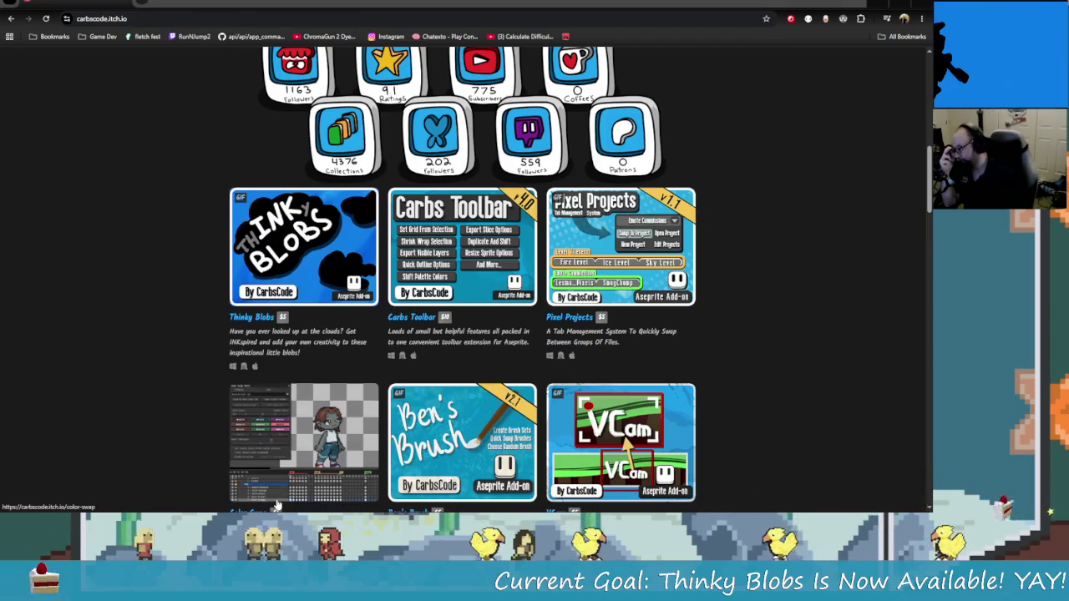
- Scroll carbscode.itch.io down to add-on cards like Color Swap, Loop Draw and The Tween Machine
scroll(278, 505, "down", 1)
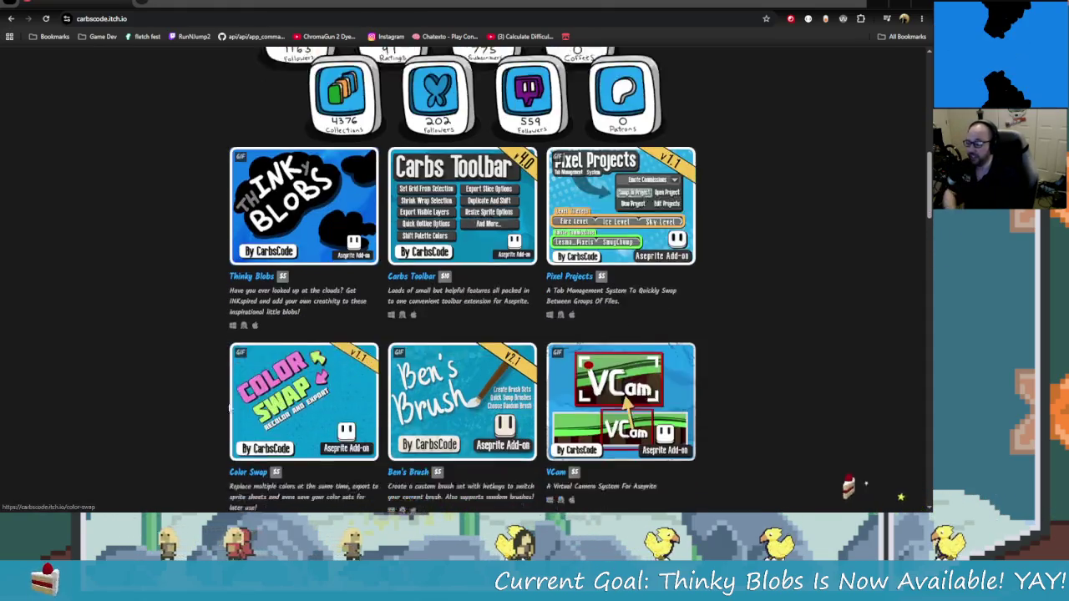
scroll(186, 391, "down", 3)
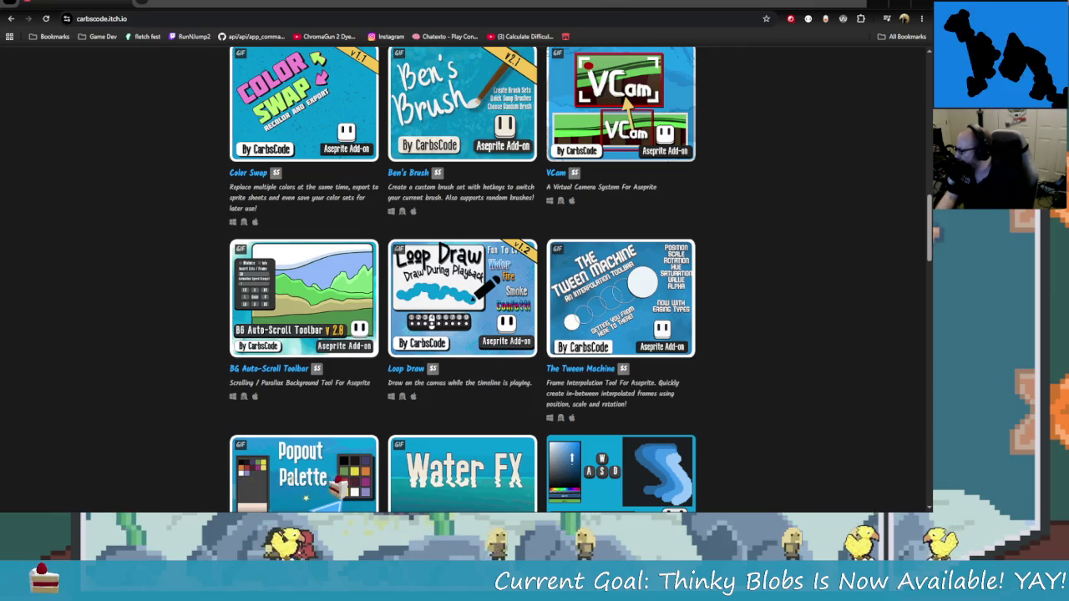
key("alt+Tab")
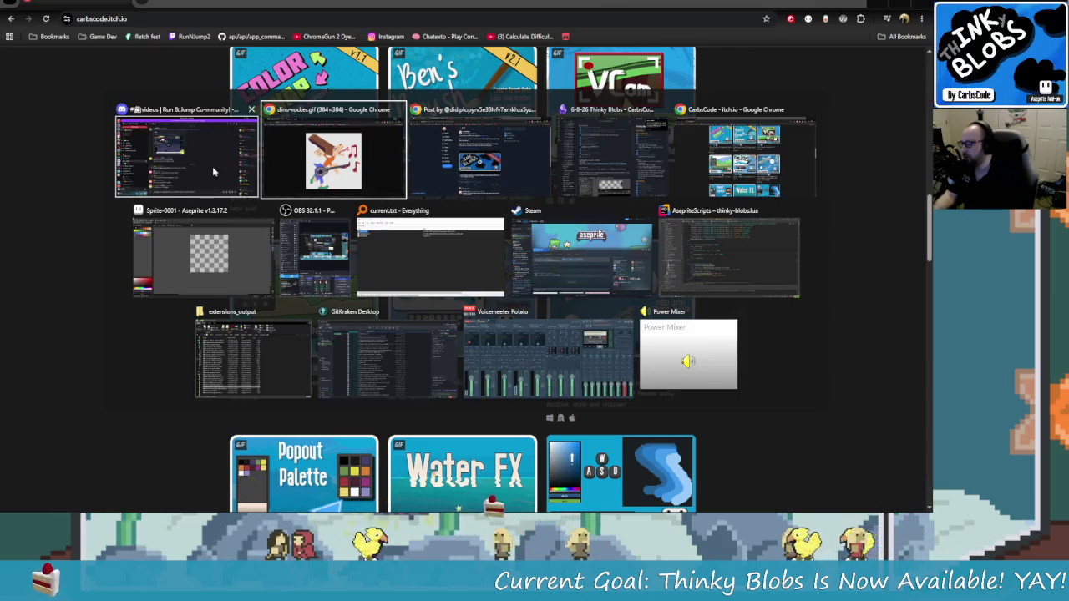
left_click(213, 171)
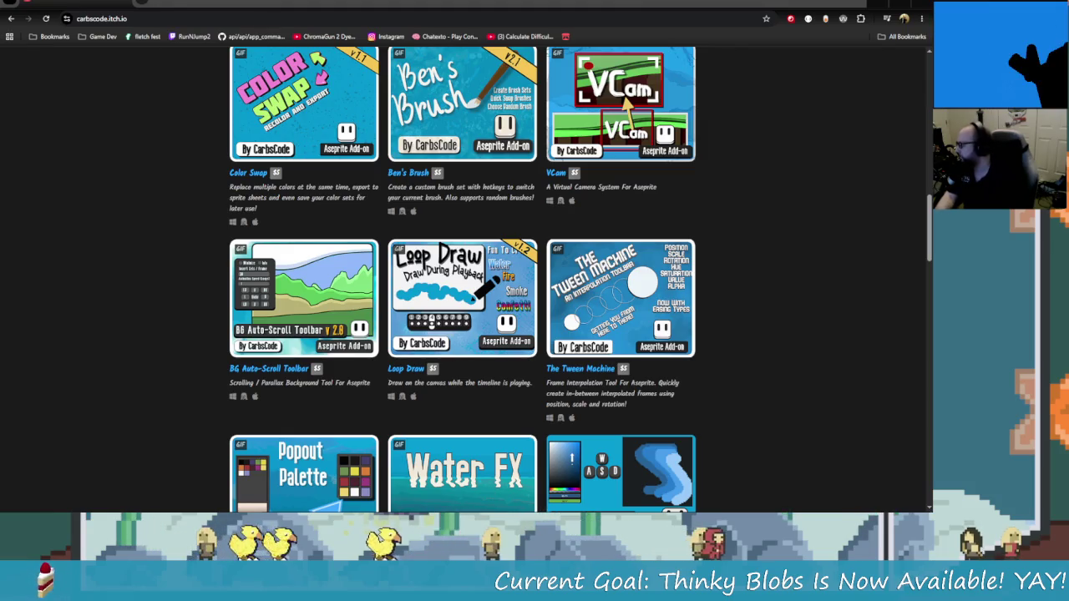
key("alt+Tab")
key("Escape")
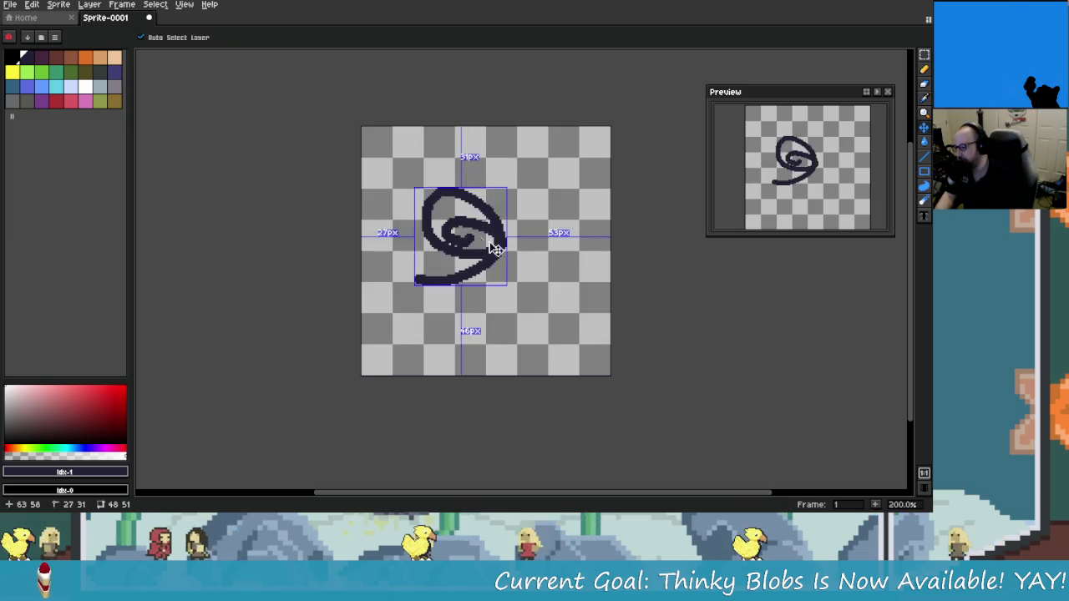
- Bring up the save dialog for the Sprite-0001 spiral scribble
key("ctrl+s")
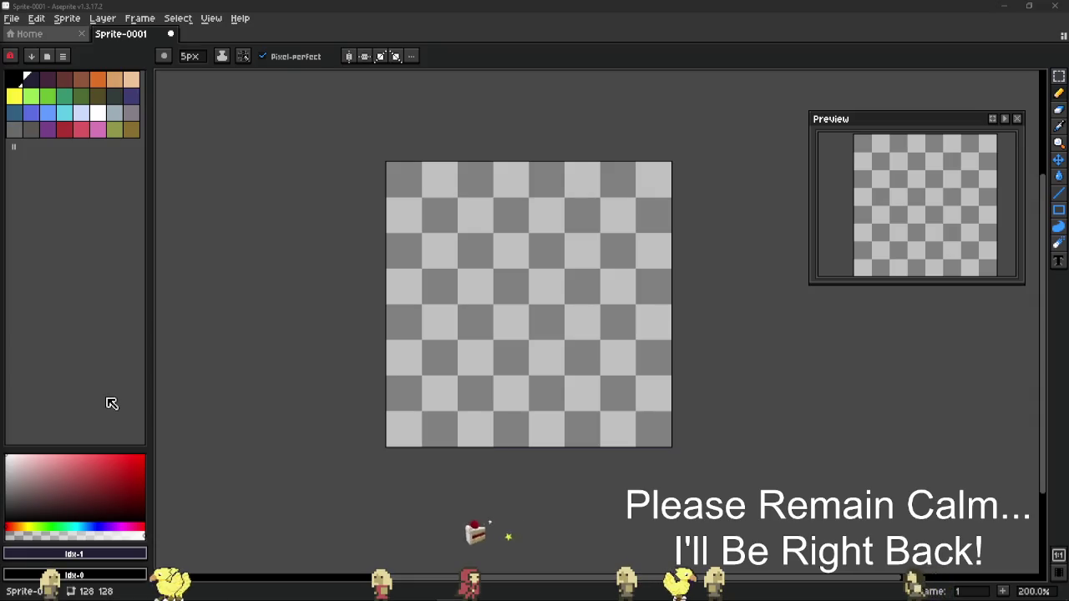
- Scribble test strokes, then swap to ThinkyBlobs Project via Pixel Projects, discarding the scribble
left_click_drag(422, 226, 606, 334)
left_click_drag(483, 240, 499, 195)
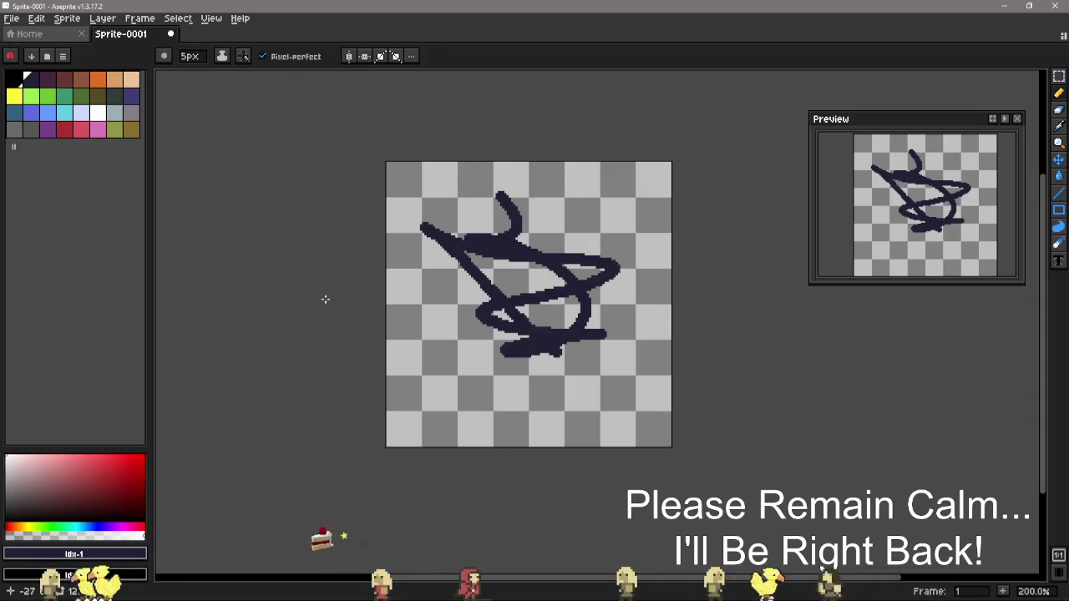
key("ctrl+b")
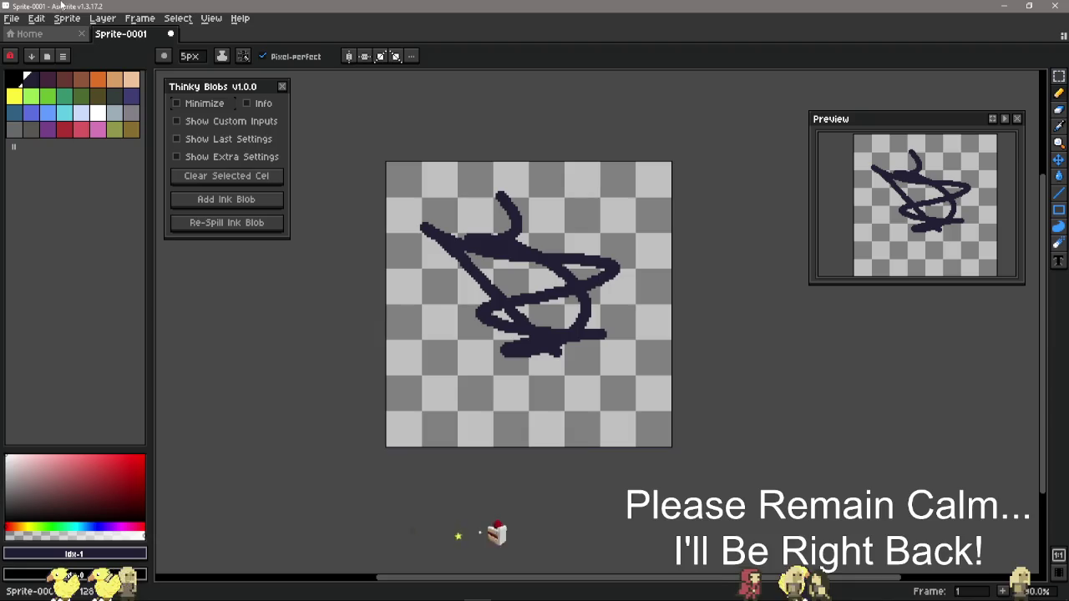
left_click(12, 17)
left_click(42, 123)
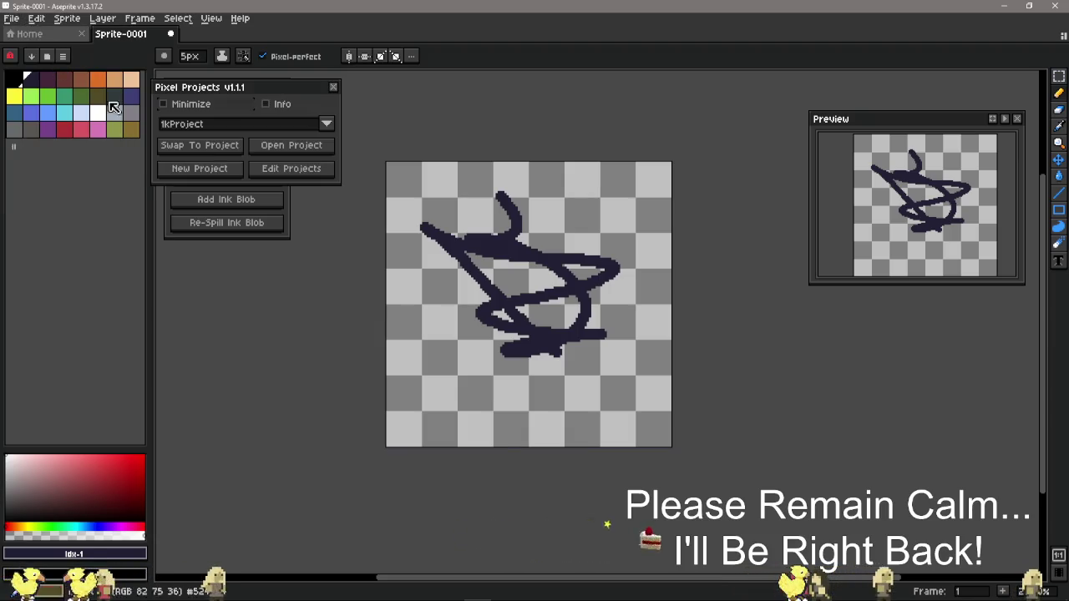
left_click(252, 126)
left_click(226, 249)
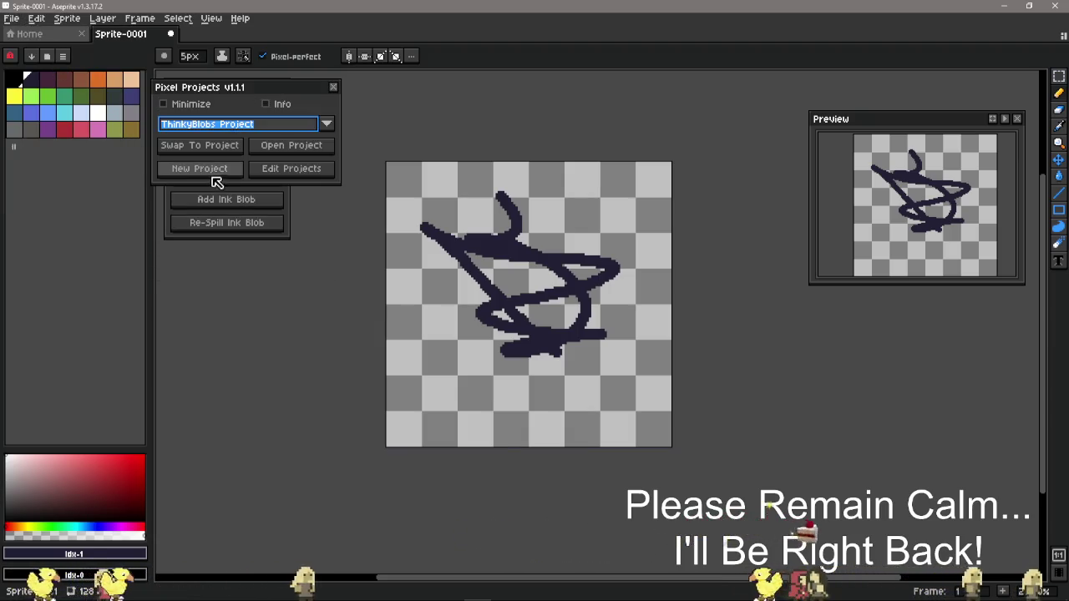
left_click(230, 146)
left_click(526, 333)
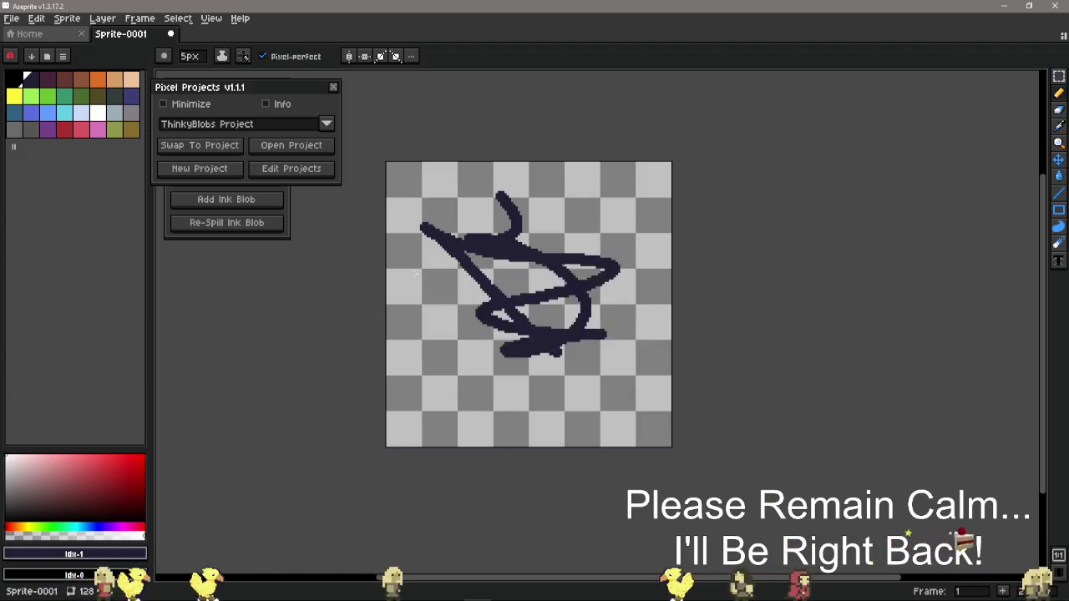
left_click(333, 88)
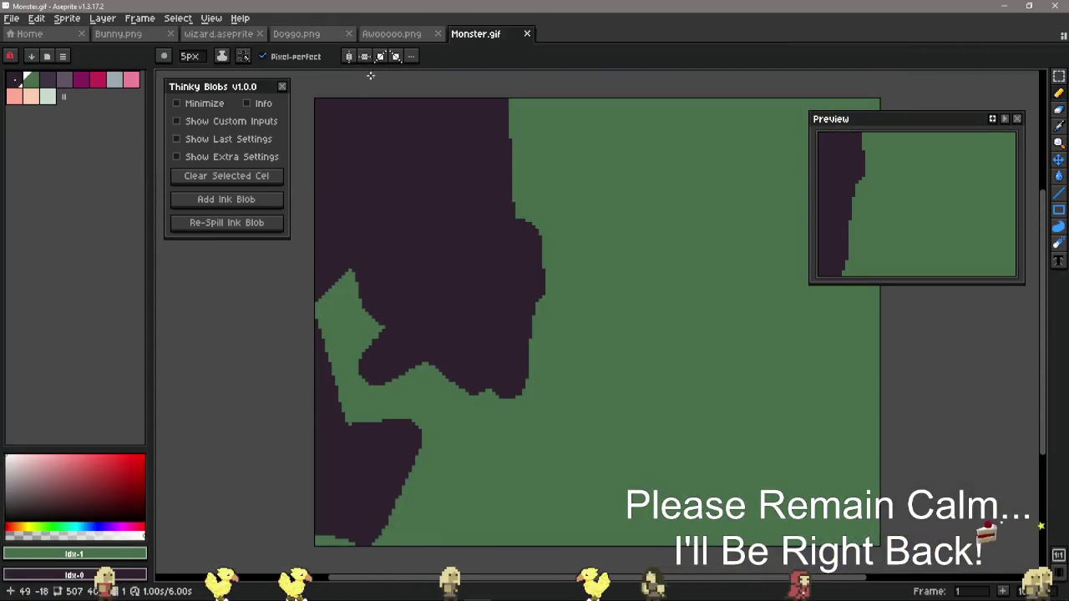
- Show the Awooooo.png tab and scroll around the wolf-and-moon image
left_click(391, 34)
scroll(585, 335, "down", 4)
scroll(503, 185, "right", 2)
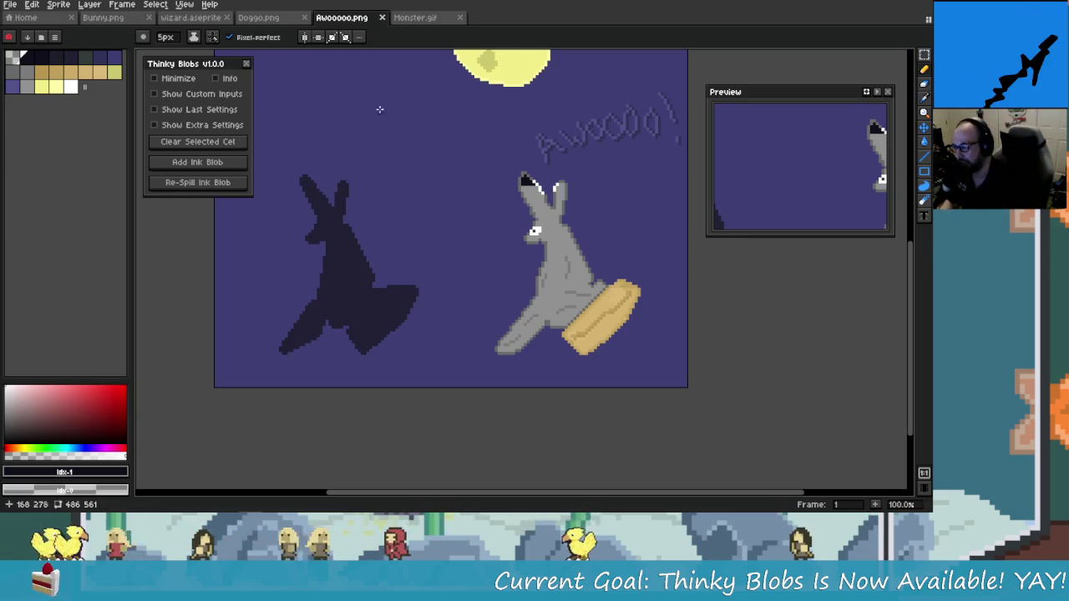
- Create a new blank 128x128 sprite from the start page
left_click(25, 17)
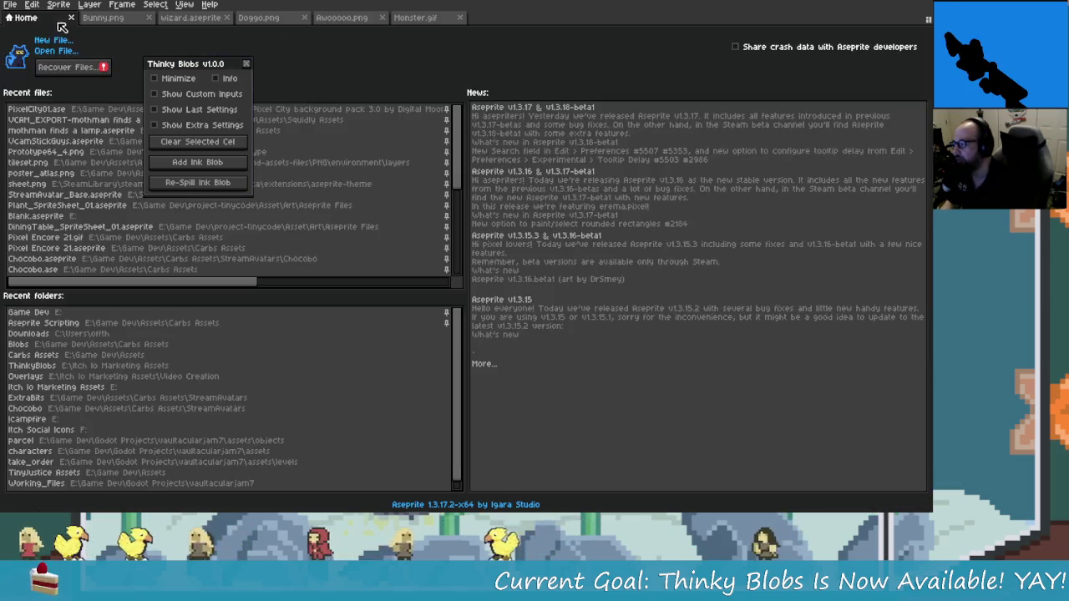
left_click(53, 40)
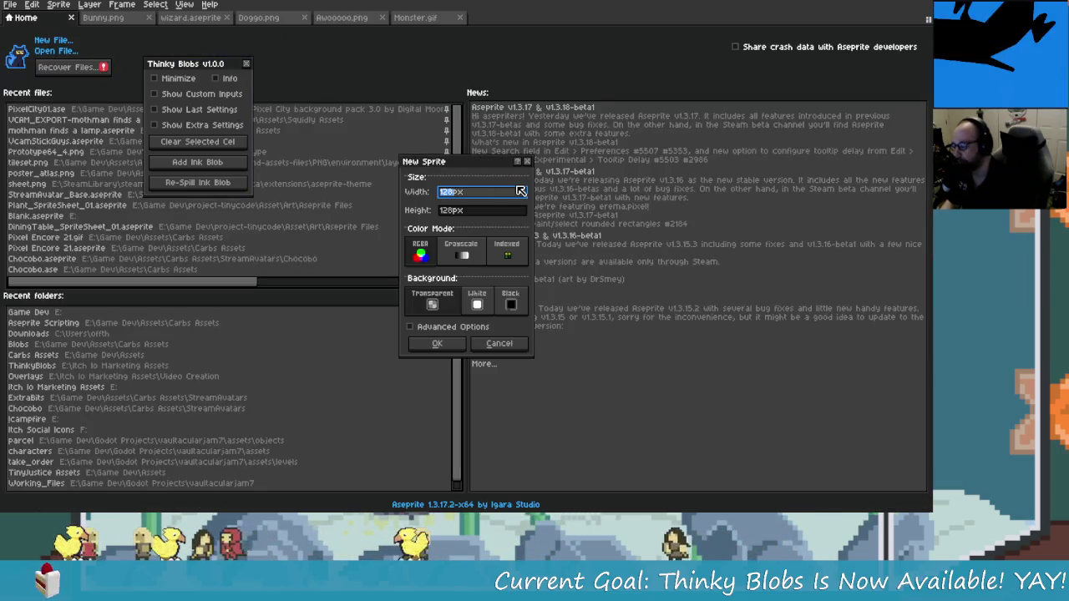
key("Tab")
key("Return")
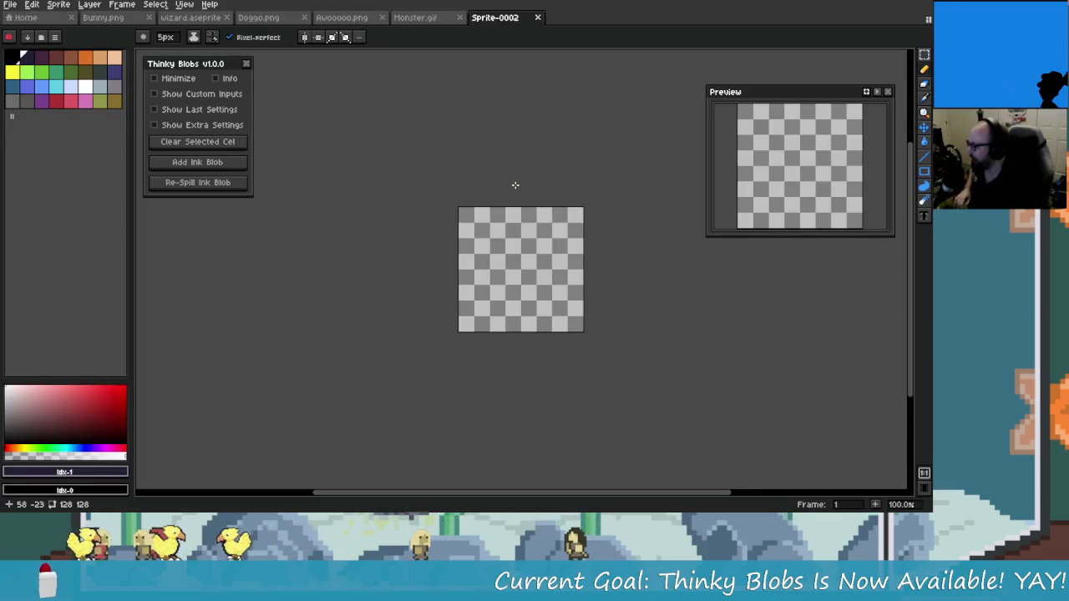
- Dab a black pixel and draw two @-shaped test scribbles, undoing each scribble
left_click(530, 255)
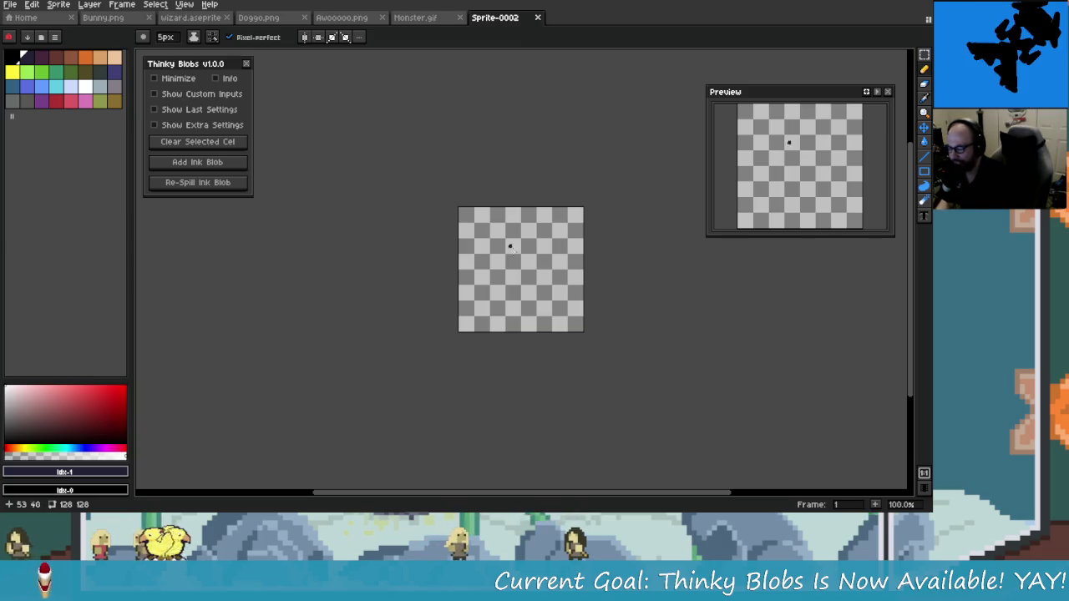
scroll(530, 255, "up", 3)
left_click_drag(530, 202, 554, 264)
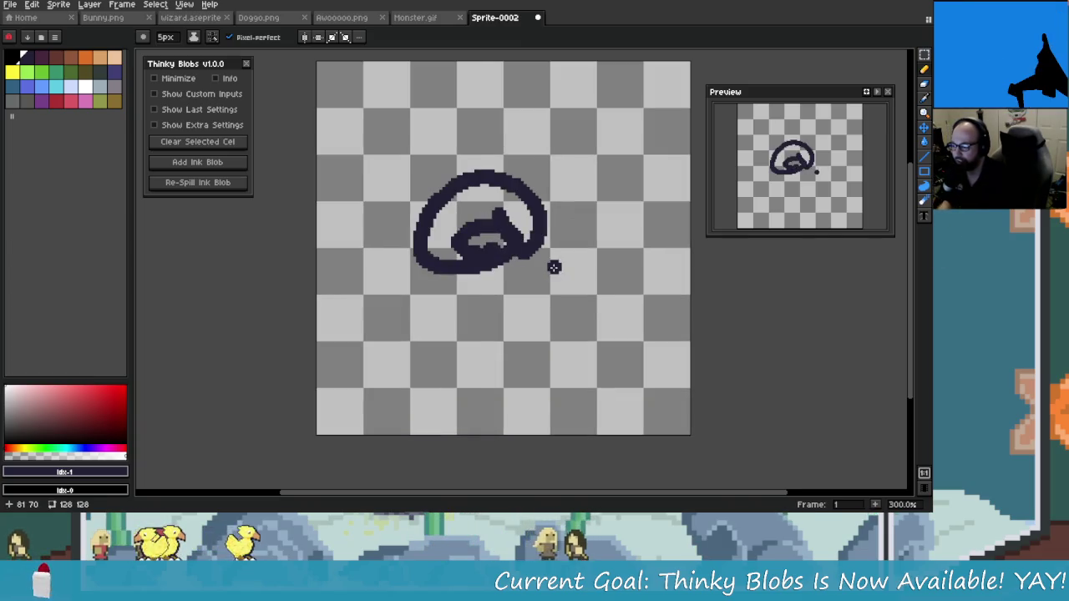
key("ctrl+z")
key("ctrl+z")
mouse_move(490, 279)
left_mouse_down()
mouse_move(453, 354)
mouse_move(505, 367)
left_mouse_up()
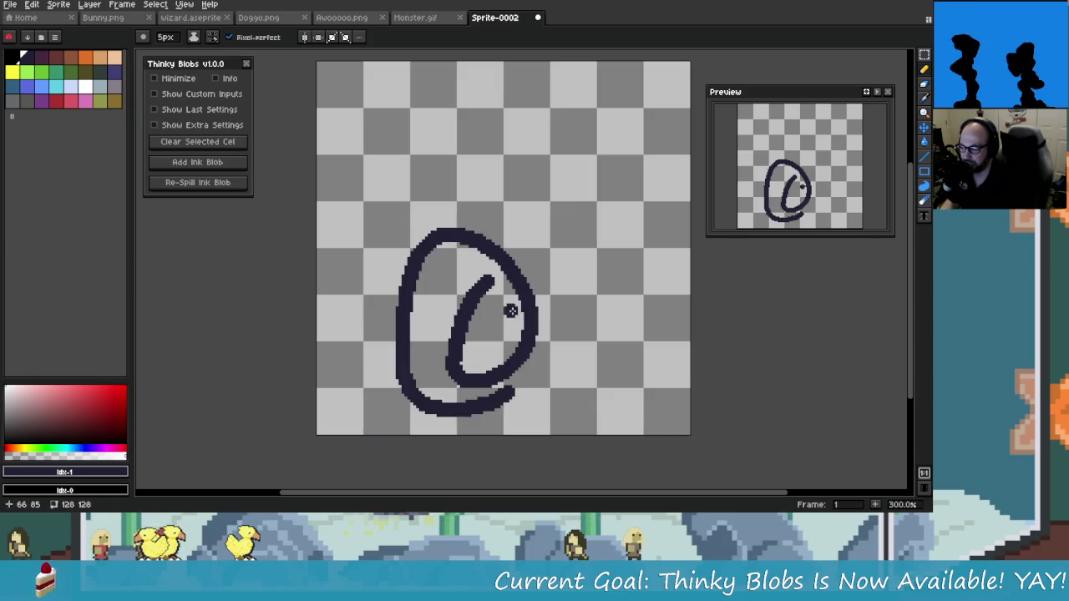
key("ctrl+z")
- Test a stroke along the top and a single ink dot, undoing both to blank the canvas
left_click_drag(334, 83, 577, 107)
key("ctrl+z")
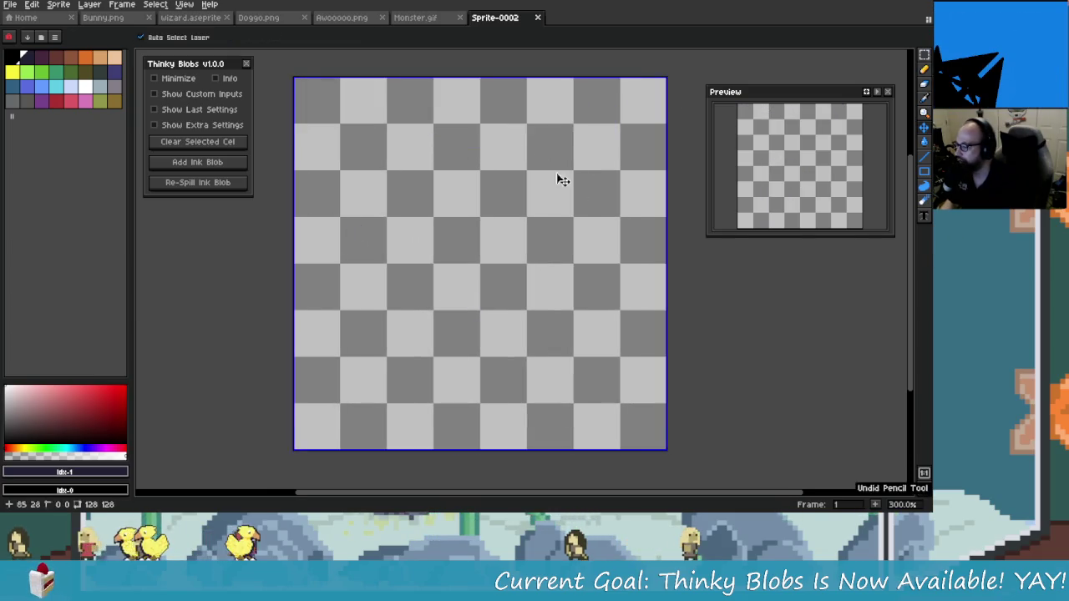
left_click(467, 269)
key("ctrl+z")
left_click(9, 4)
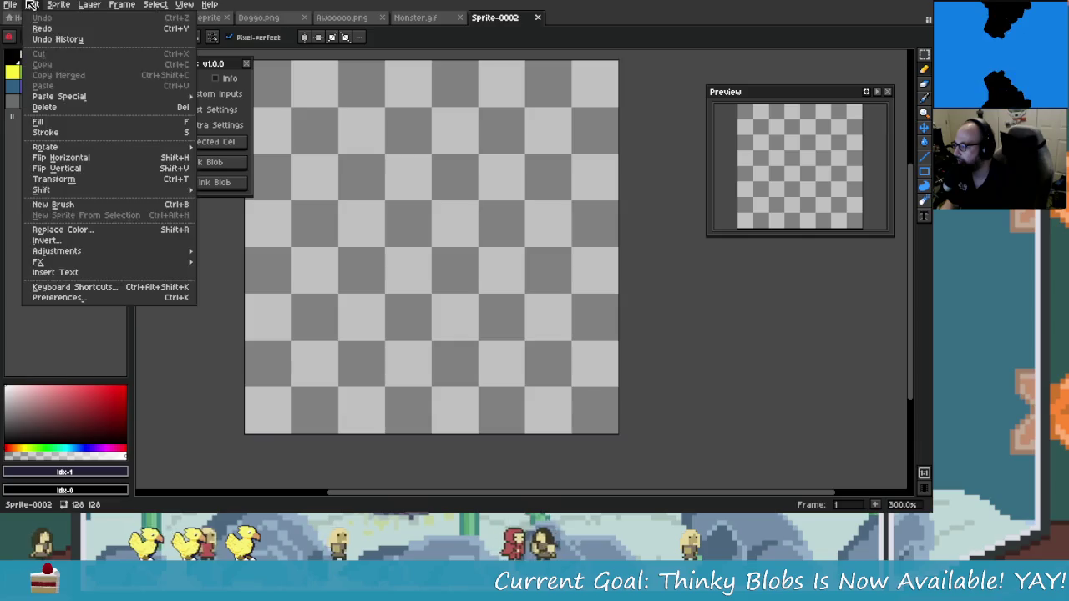
- Create a new blank 64x64 sprite, Sprite-0003, and zoom in on it
left_click(8, 16)
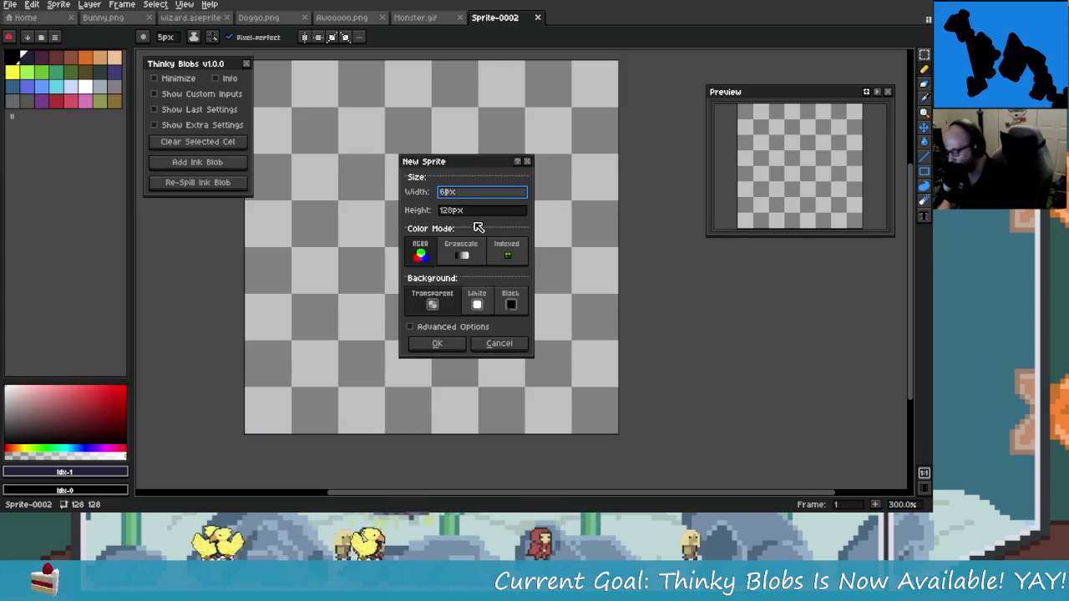
type("64")
key("Tab")
type("4")
key("Return")
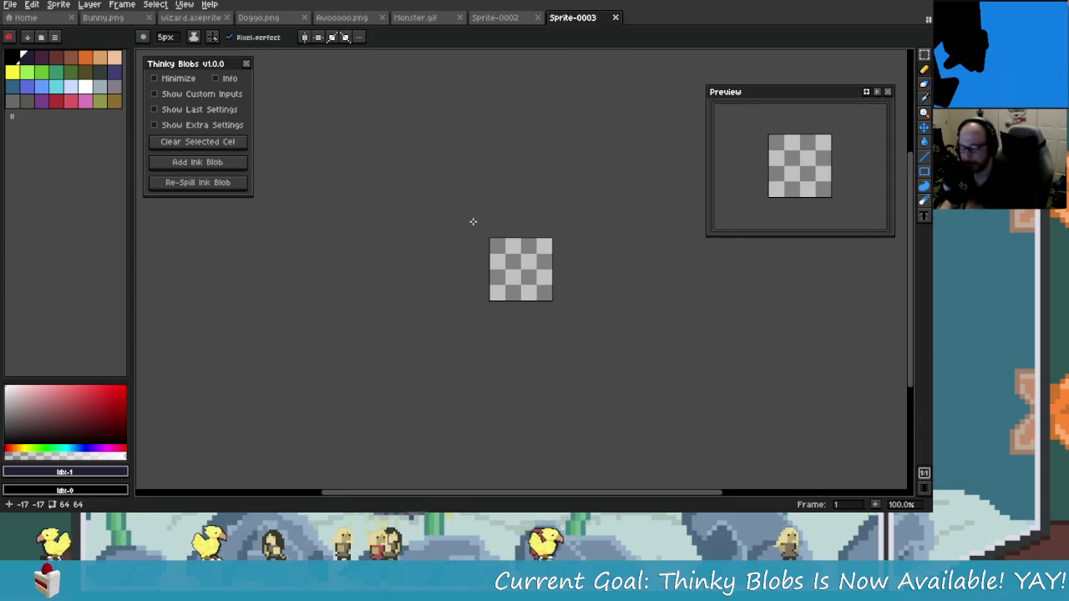
scroll(504, 238, "up", 3)
- Draw a test stroke, undo it, and close the old Sprite-0002 document
left_click_drag(572, 296, 529, 377)
mouse_move(609, 355)
left_mouse_down()
mouse_move(496, 289)
mouse_move(427, 227)
left_mouse_up()
key("ctrl+z")
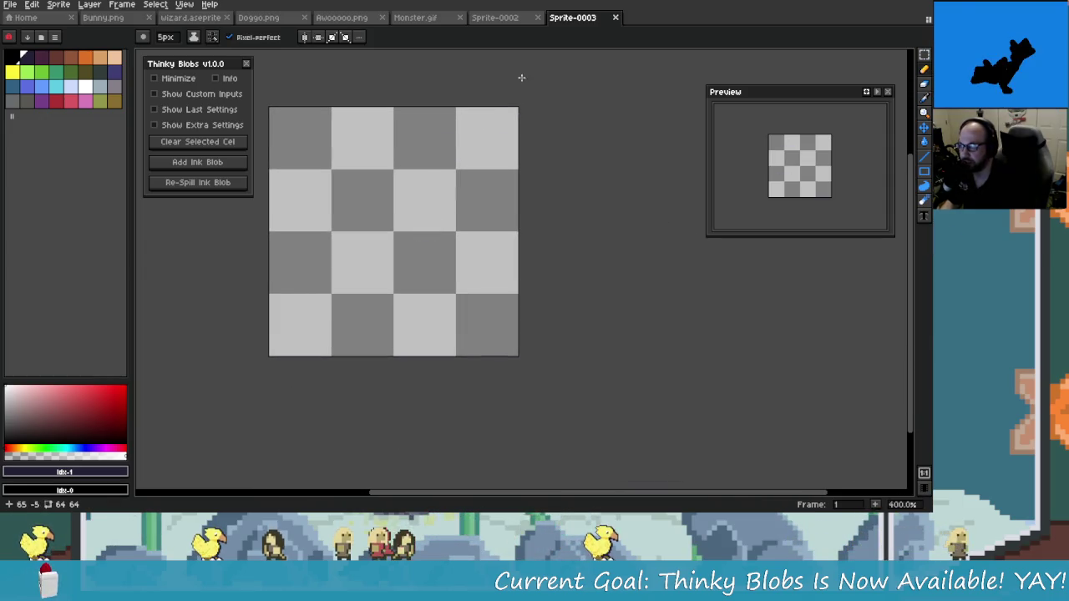
left_click(537, 17)
left_click_drag(390, 221, 483, 223)
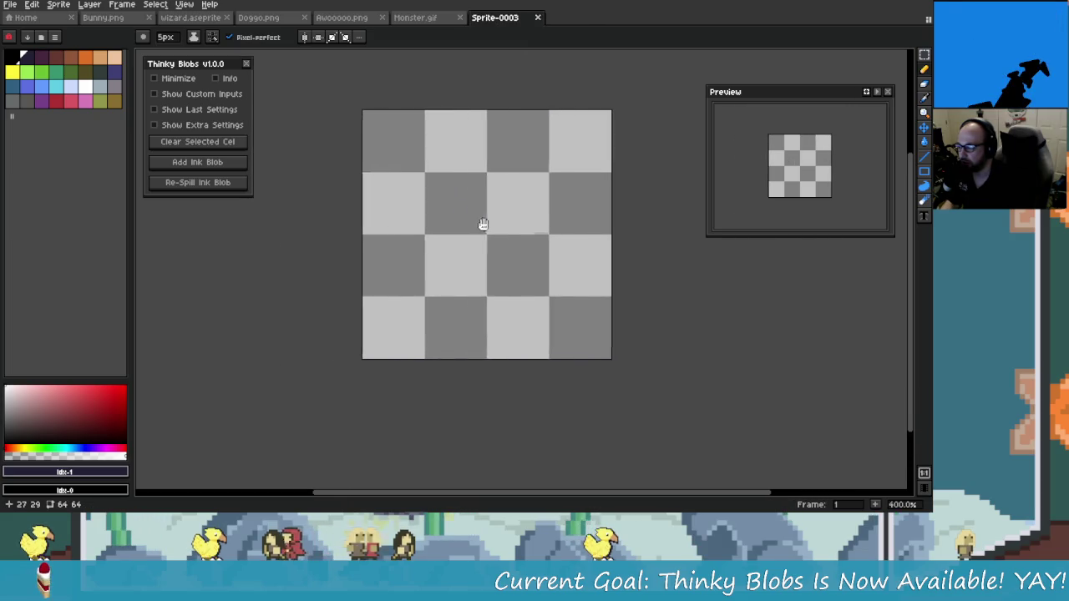
- Dab two ink blobs on Sprite-0003, clear the cel, and switch to the eyedropper
left_click(197, 162)
left_click(380, 198)
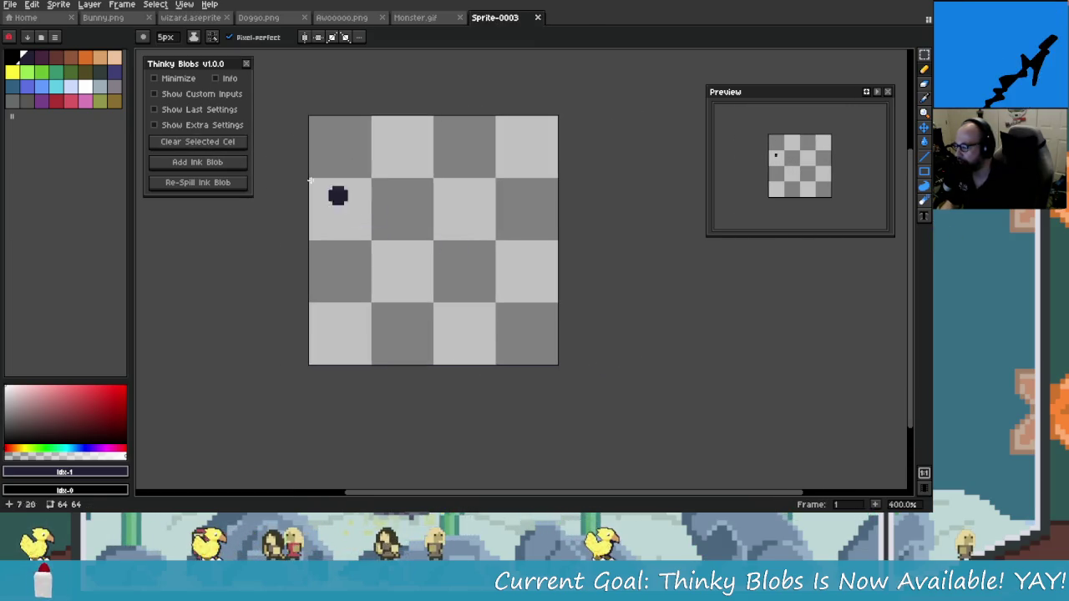
left_click(218, 141)
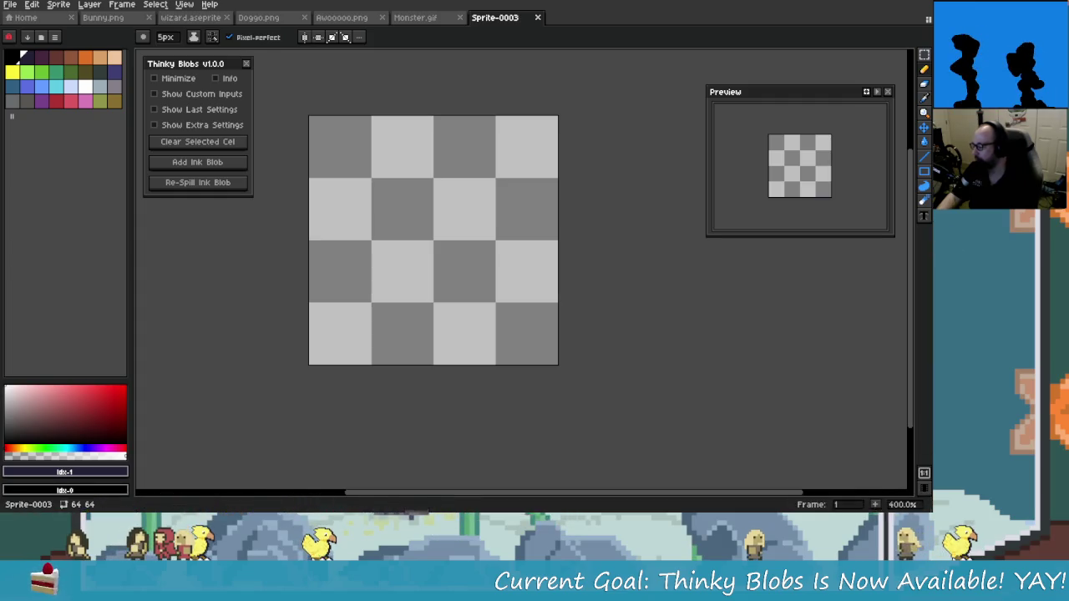
key("i")
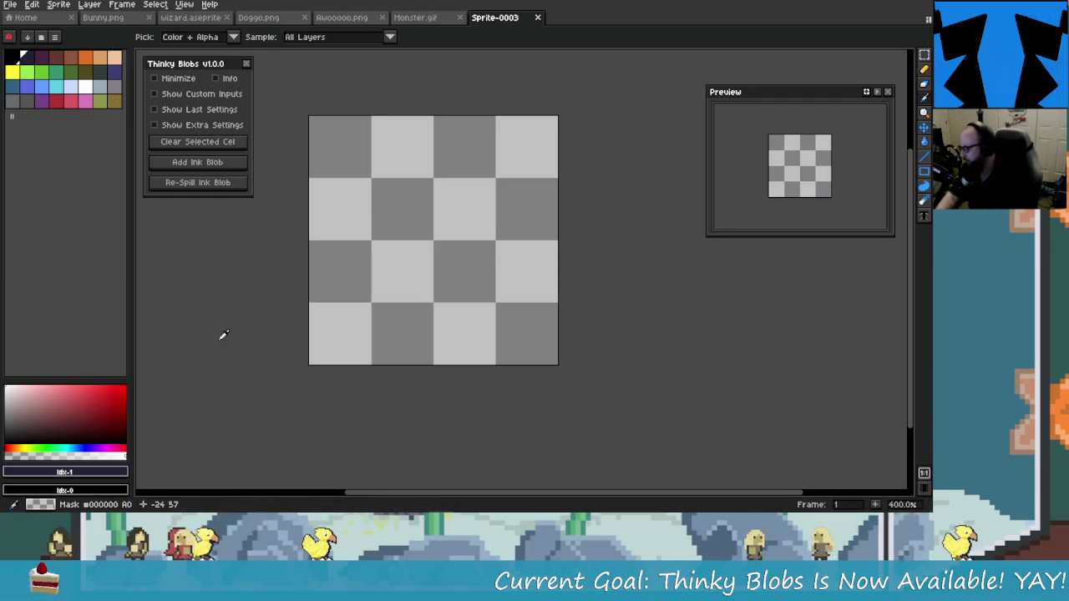
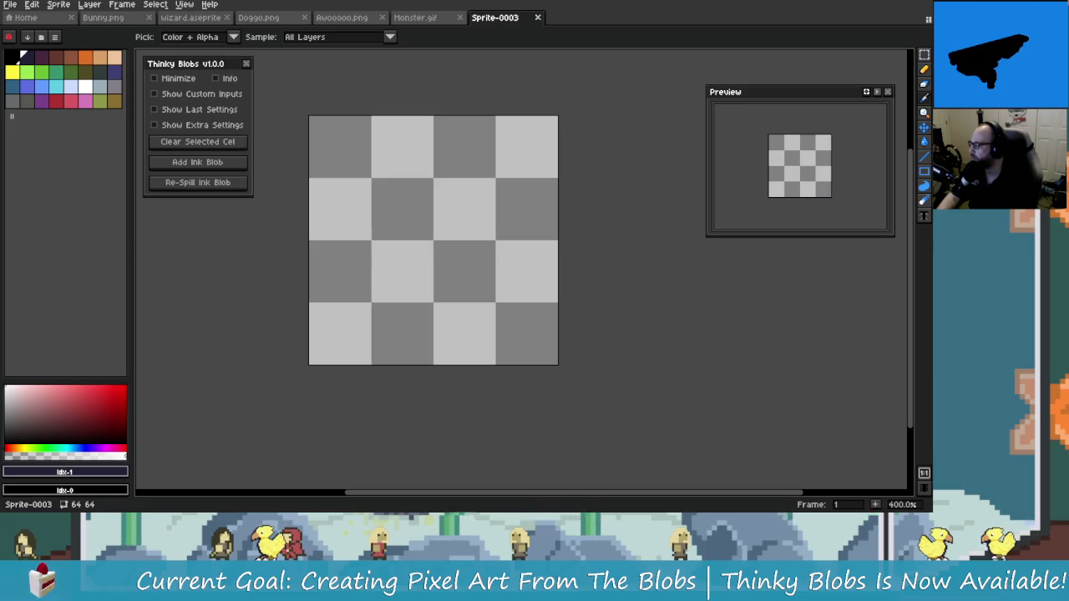
- Switch to the pencil tool and shrink its brush to 1px
key("b")
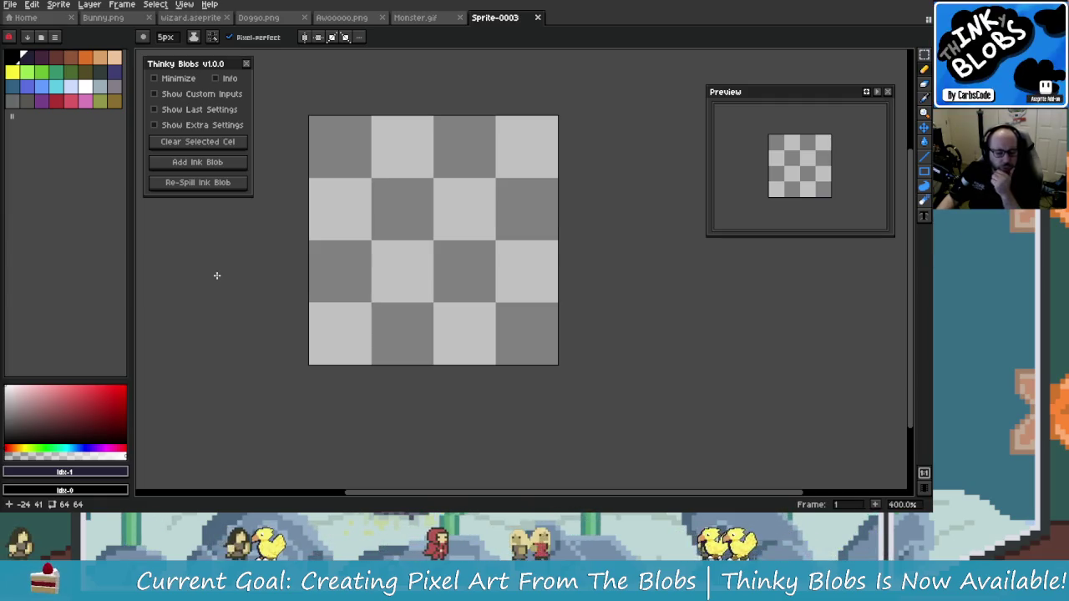
scroll(434, 257, "up", 1)
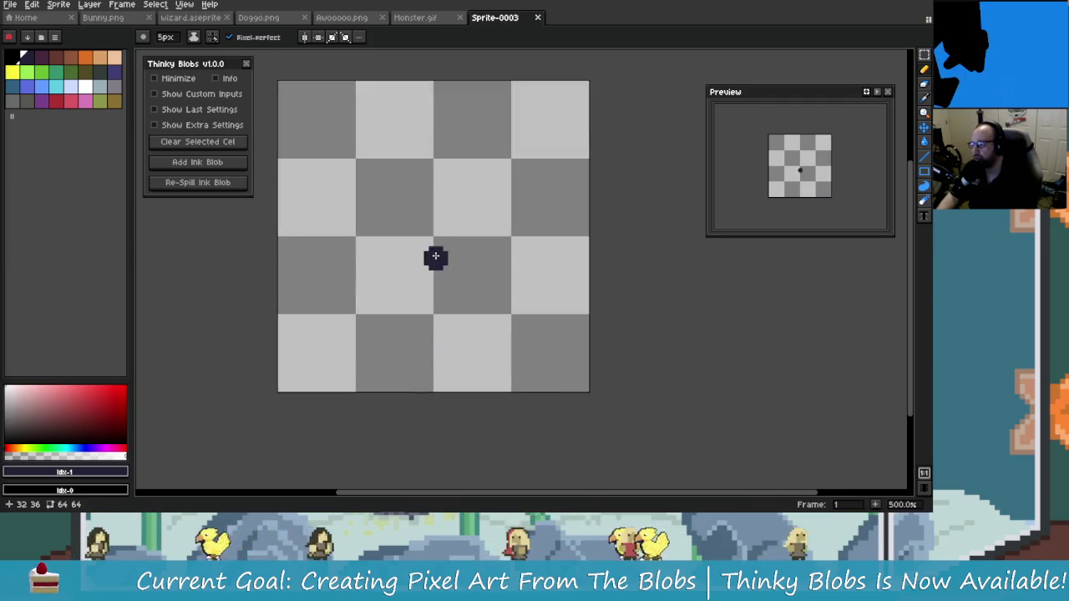
scroll(412, 235, "up", 2)
scroll(485, 255, "left", 2)
key("minus")
key("minus")
key("minus")
scroll(487, 284, "left", 2)
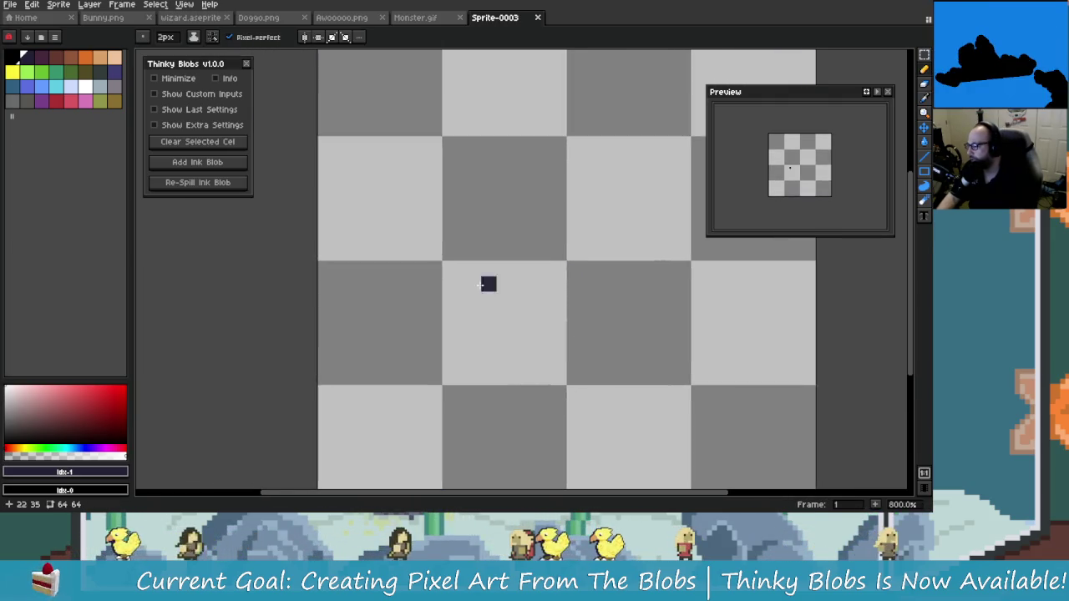
scroll(477, 296, "right", 2)
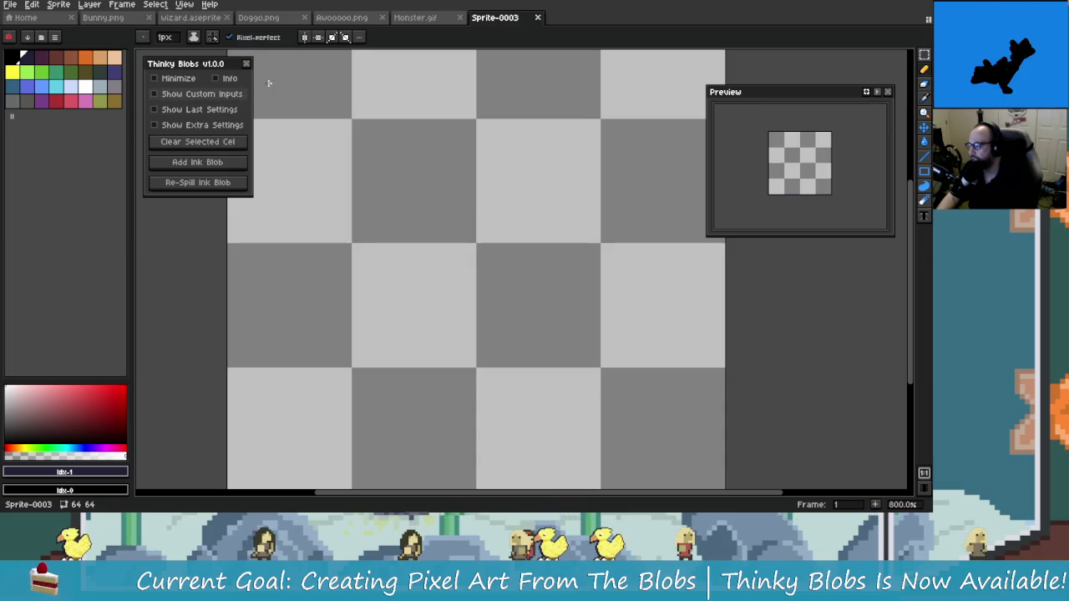
scroll(523, 225, "up", 1)
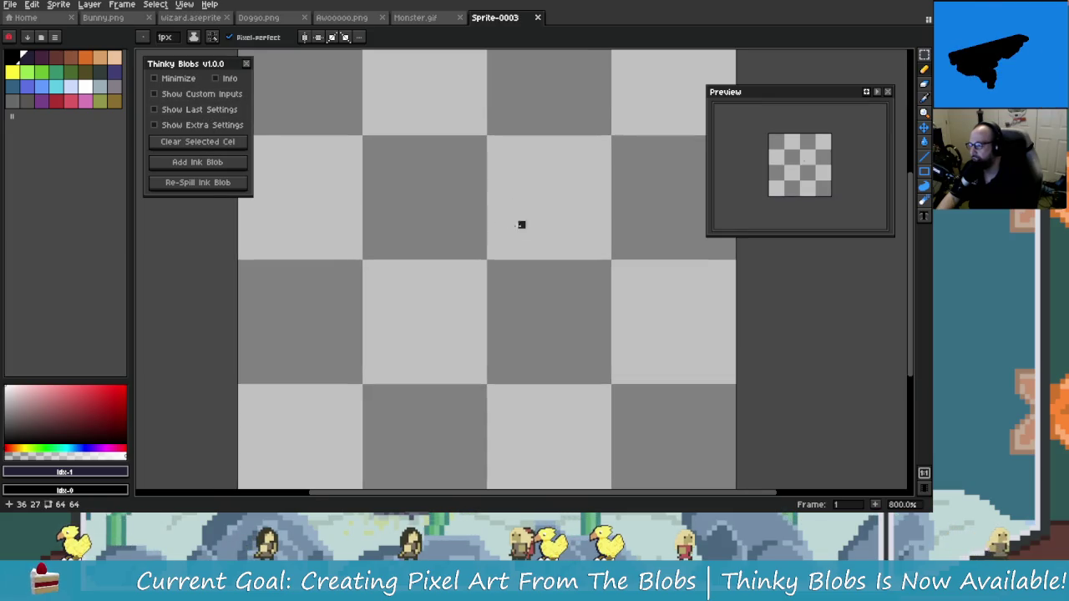
- In the Thinky Blobs panel, enable Show Custom Inputs and a fixed Seed
left_click(215, 112)
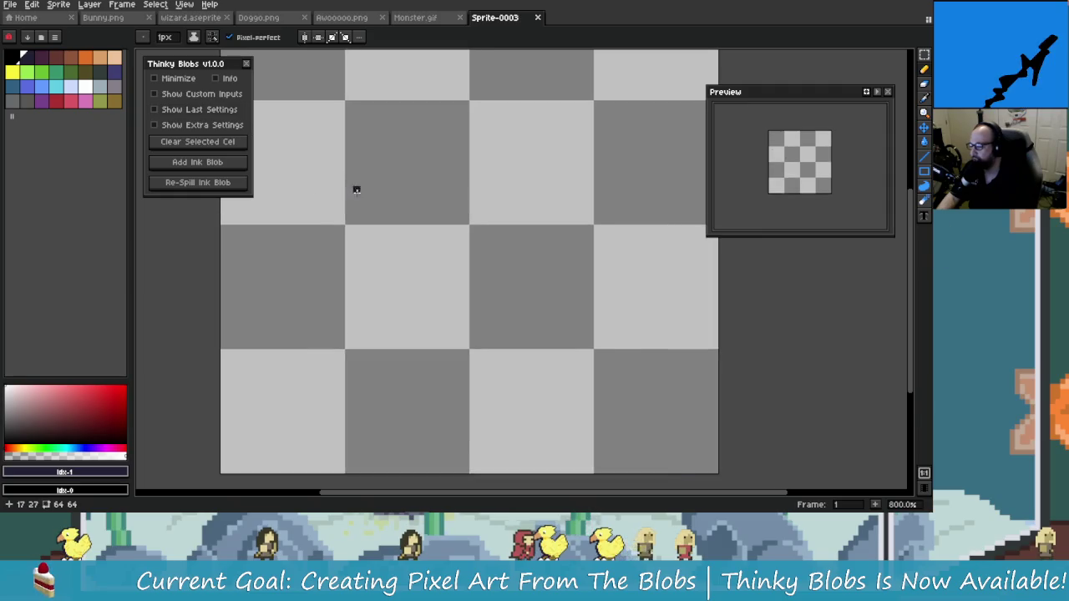
scroll(422, 310, "down", 1)
scroll(422, 311, "left", 1)
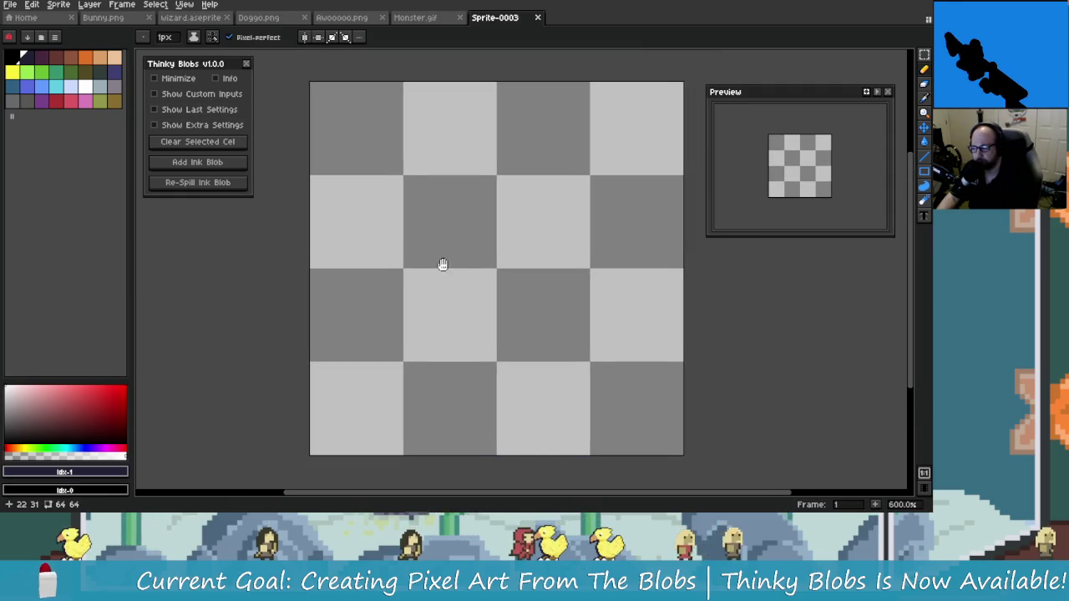
scroll(441, 267, "down", 1)
left_click(155, 94)
left_click(167, 123)
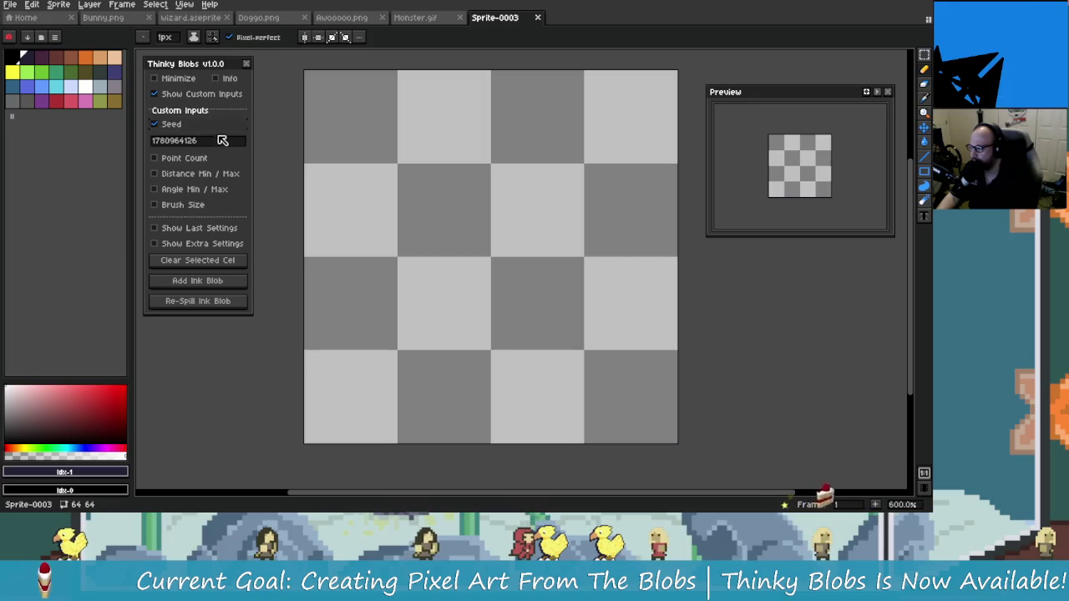
- Set the blob seed to LaunchDay and add an ink blob
key("BackSpace")
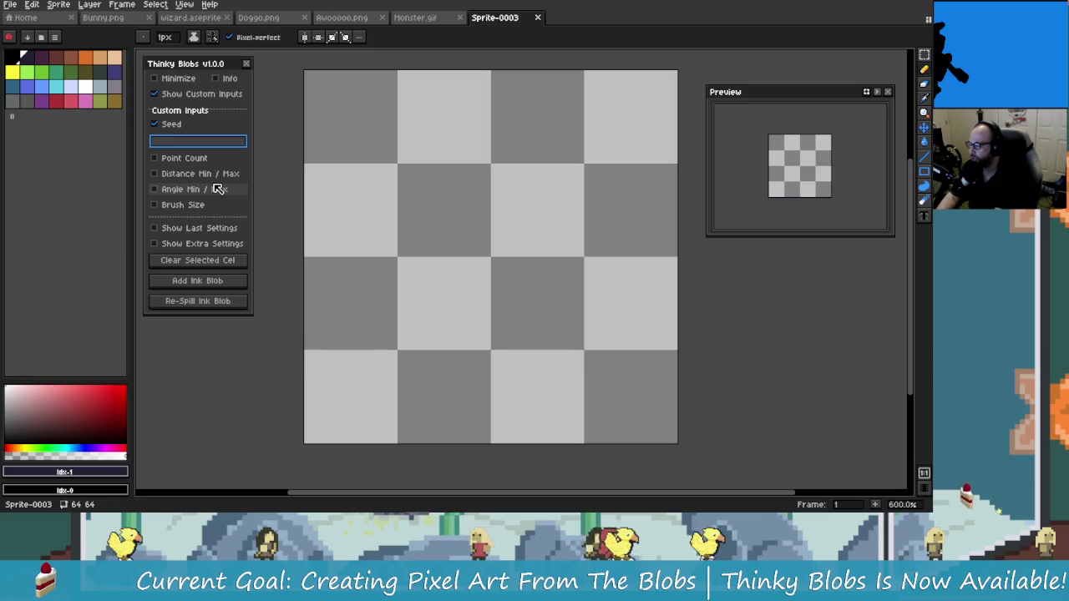
type("Launch")
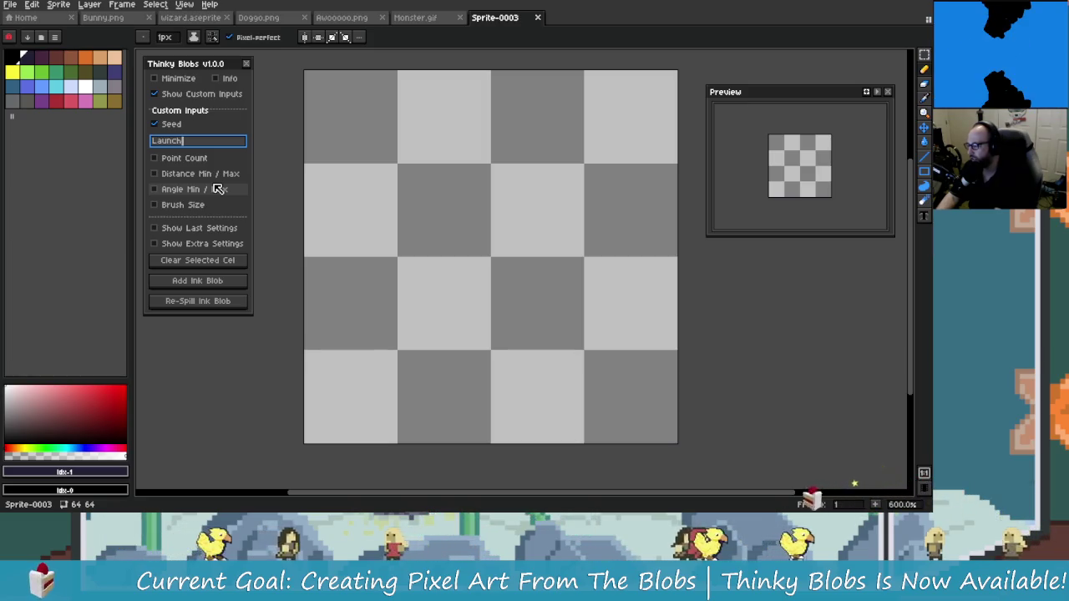
type("Day")
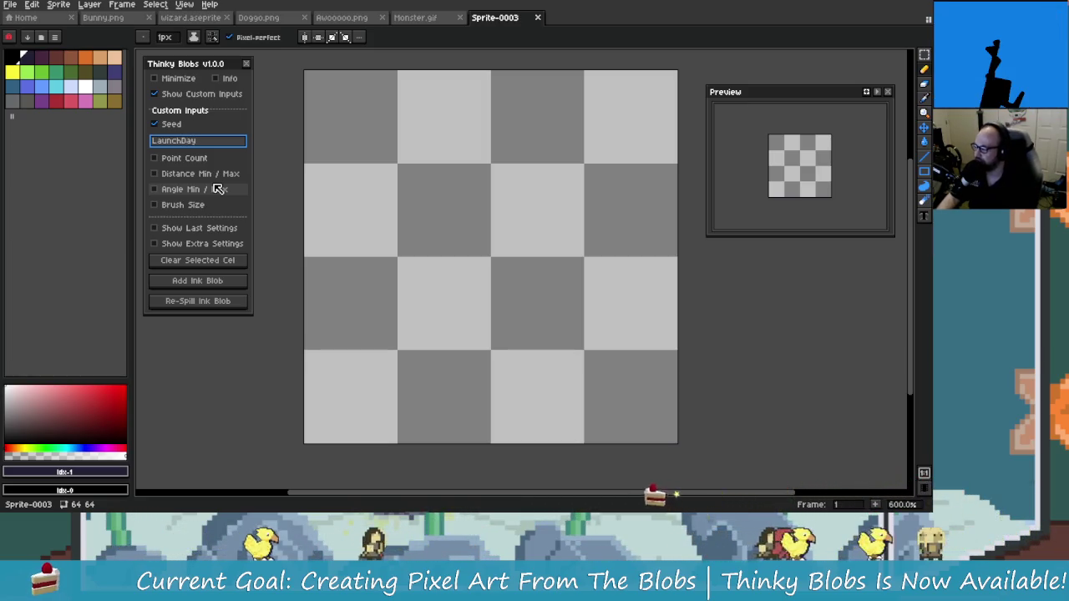
left_click(238, 299)
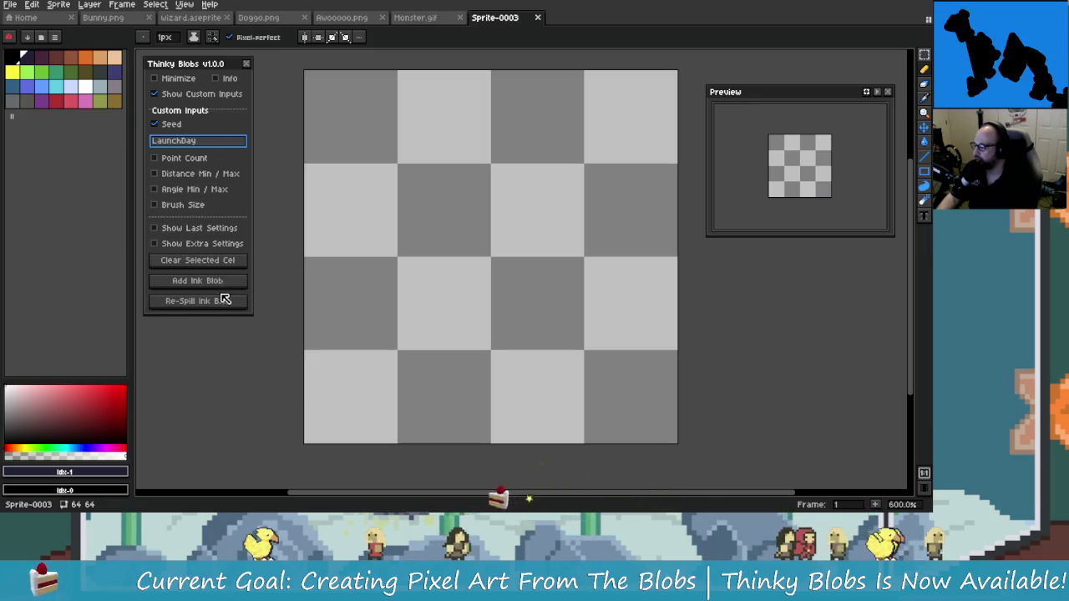
- Re-spill the LaunchDay ink blob repeatedly until a creature-like shape appears
left_click(216, 304)
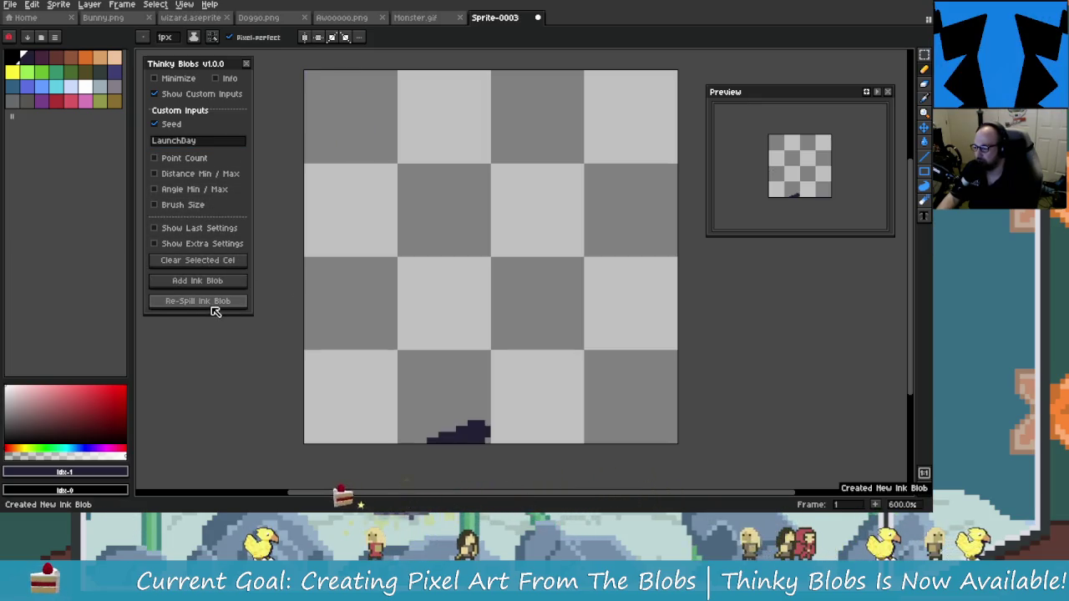
scroll(432, 353, "down", 2)
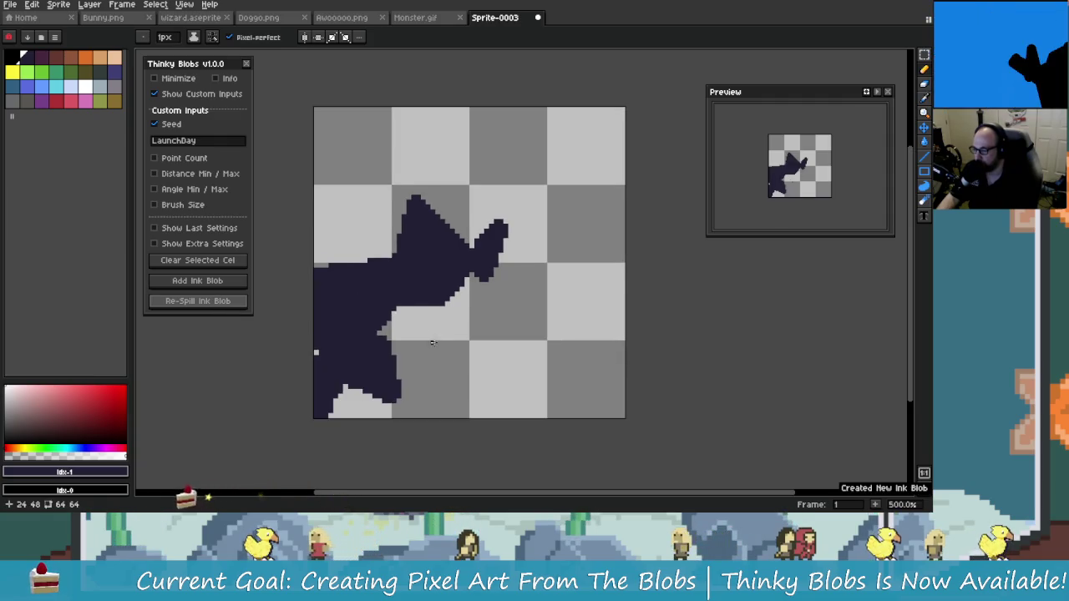
scroll(432, 354, "down", 1)
scroll(432, 353, "up", 2)
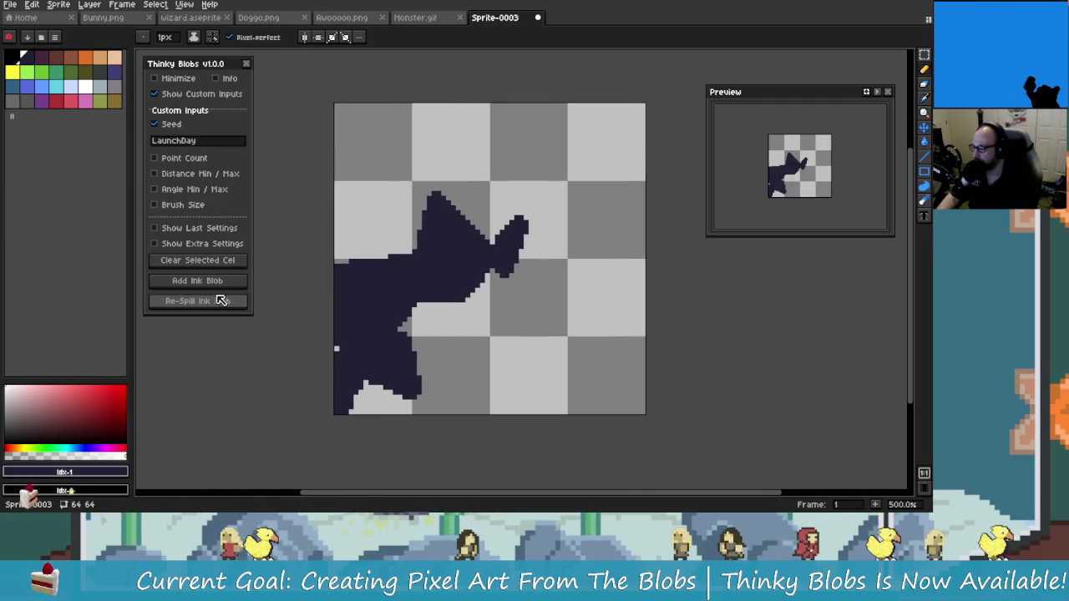
left_click(240, 306)
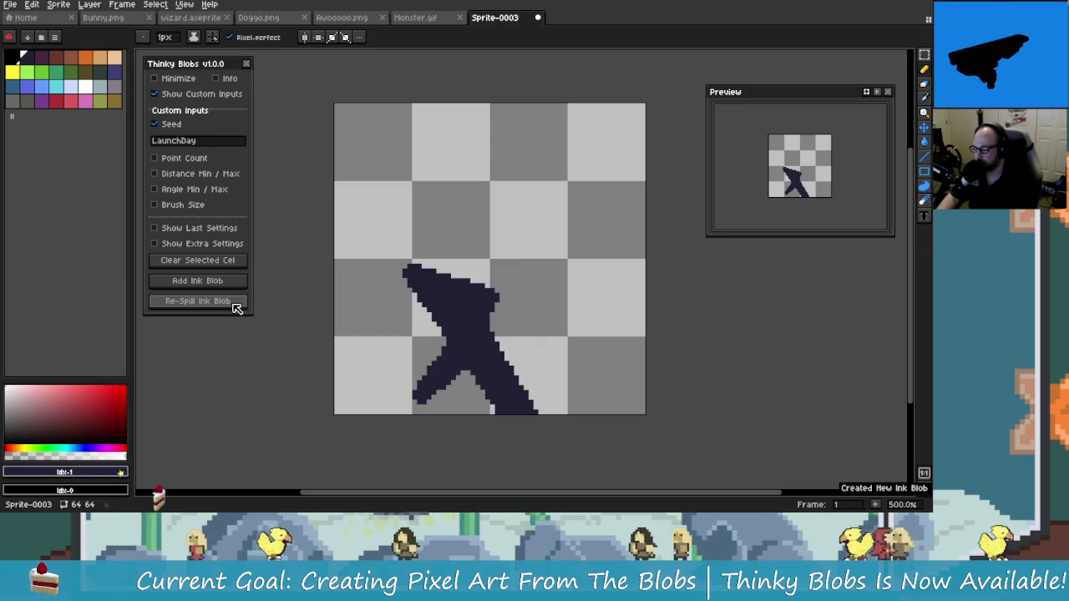
left_click_drag(401, 359, 360, 329)
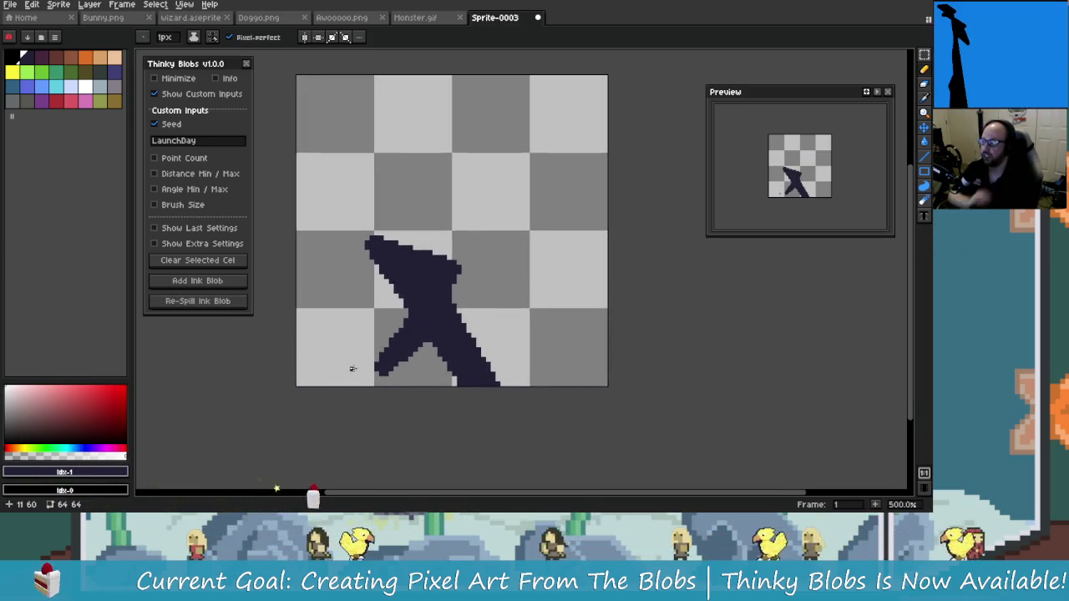
left_click(227, 306)
left_click(229, 307)
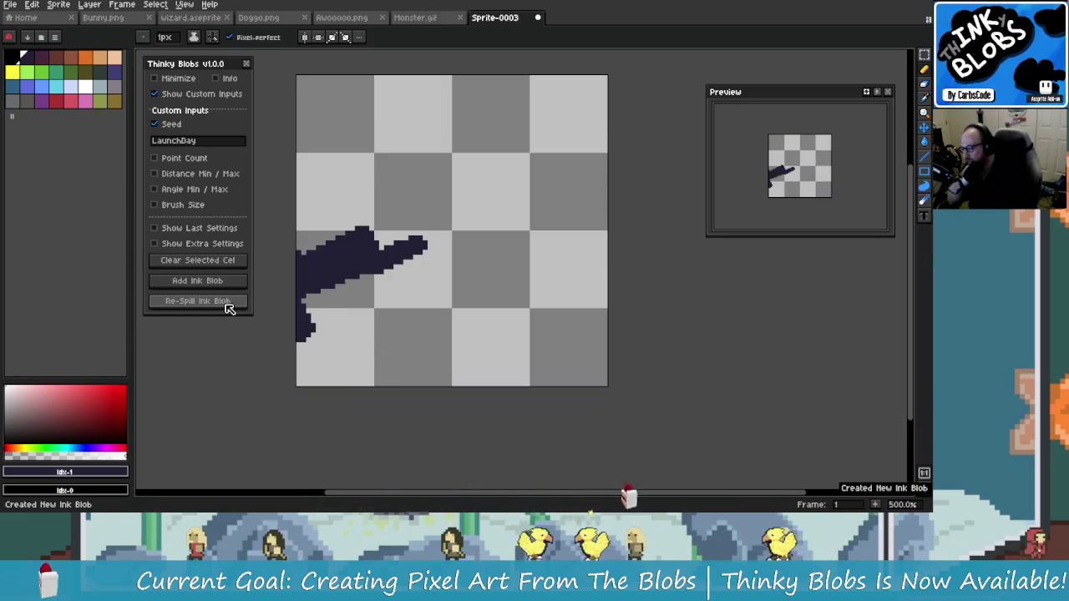
left_click(227, 307)
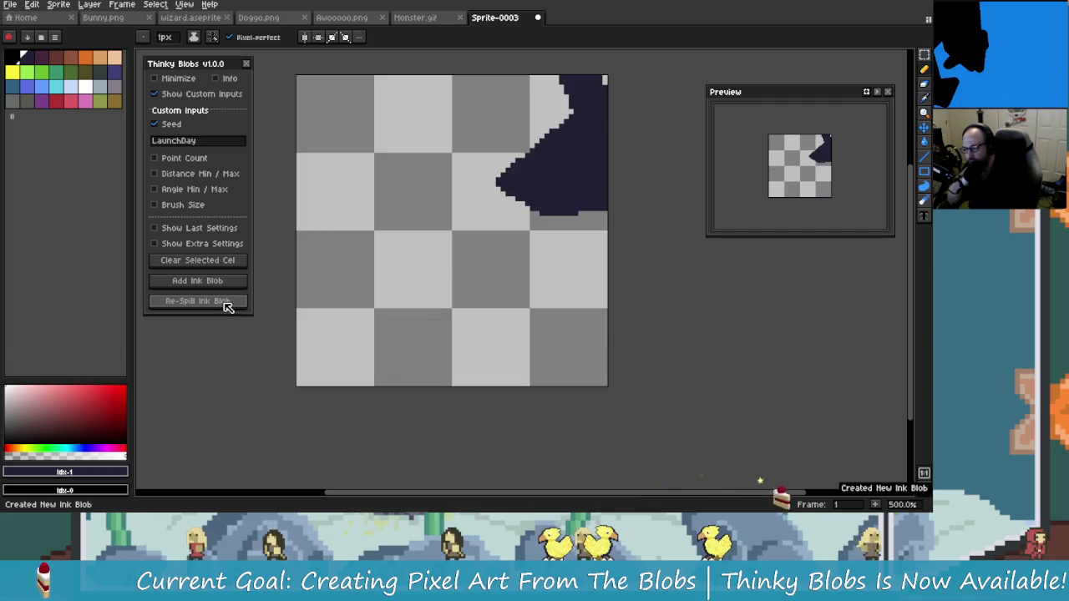
left_click(227, 306)
left_click(227, 305)
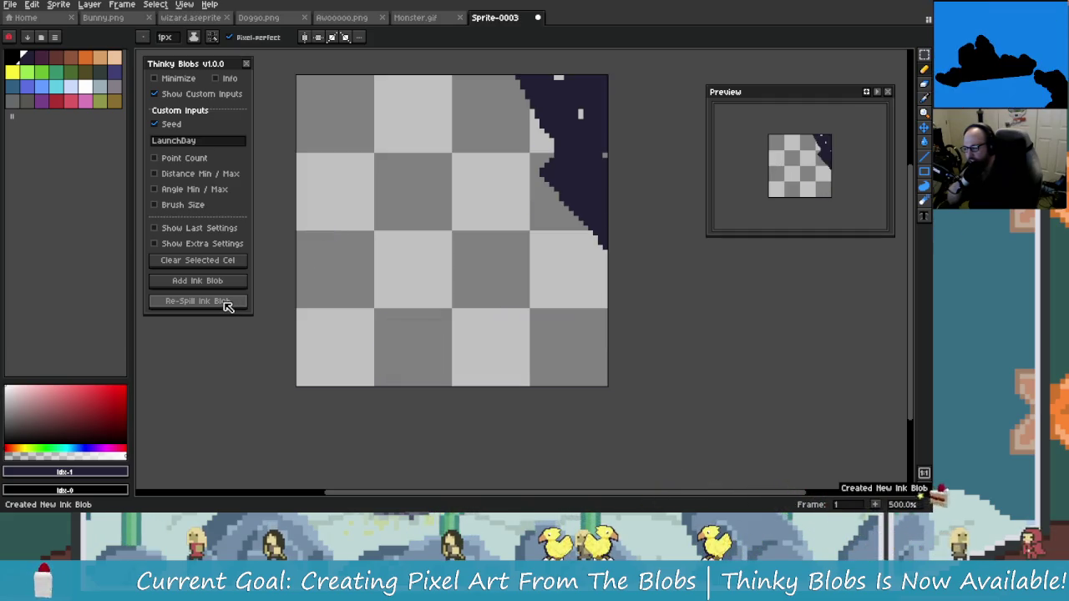
left_click(227, 305)
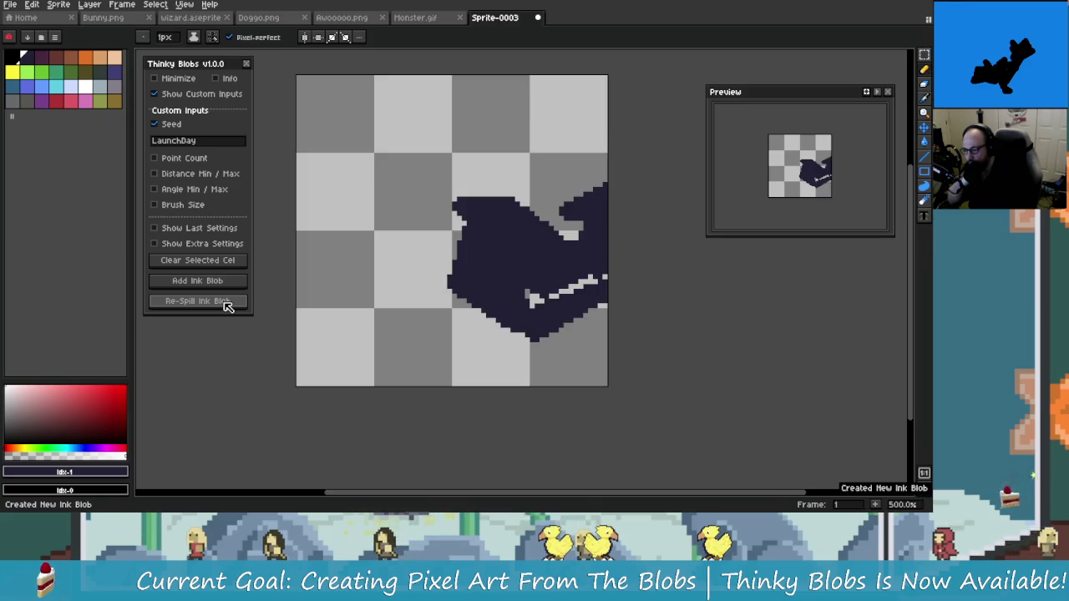
left_click(227, 306)
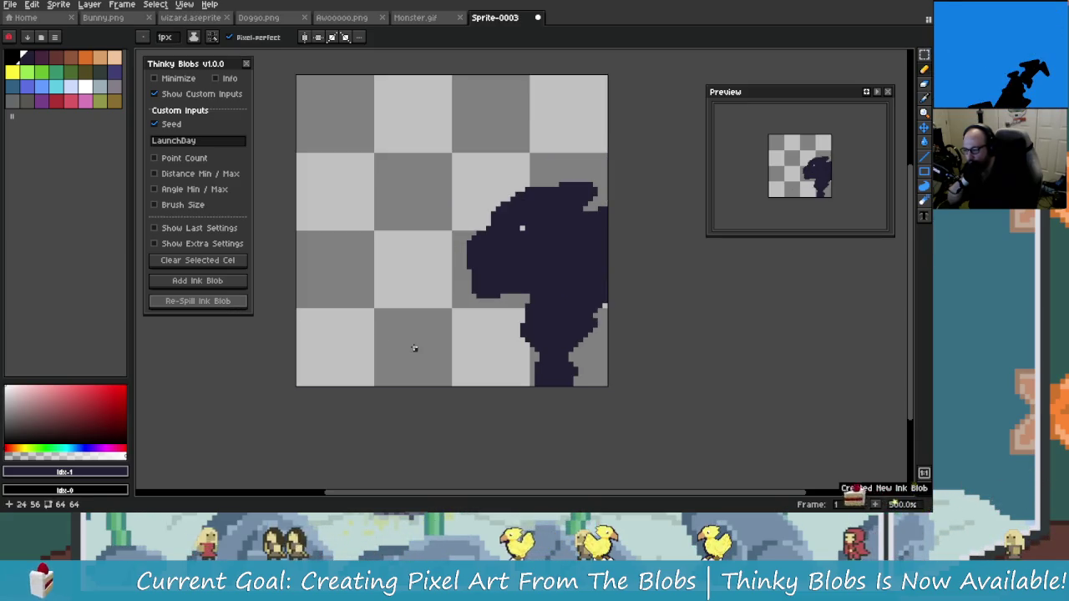
- Reposition the canvas view and show the frames and layers timeline
left_click_drag(413, 351, 346, 351)
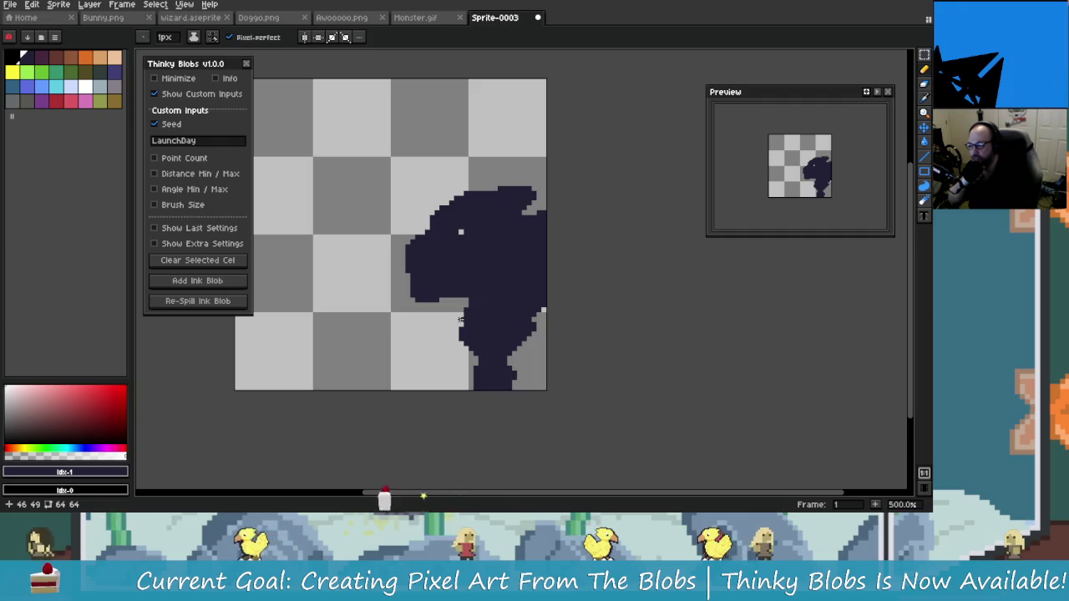
left_click_drag(518, 242, 575, 259)
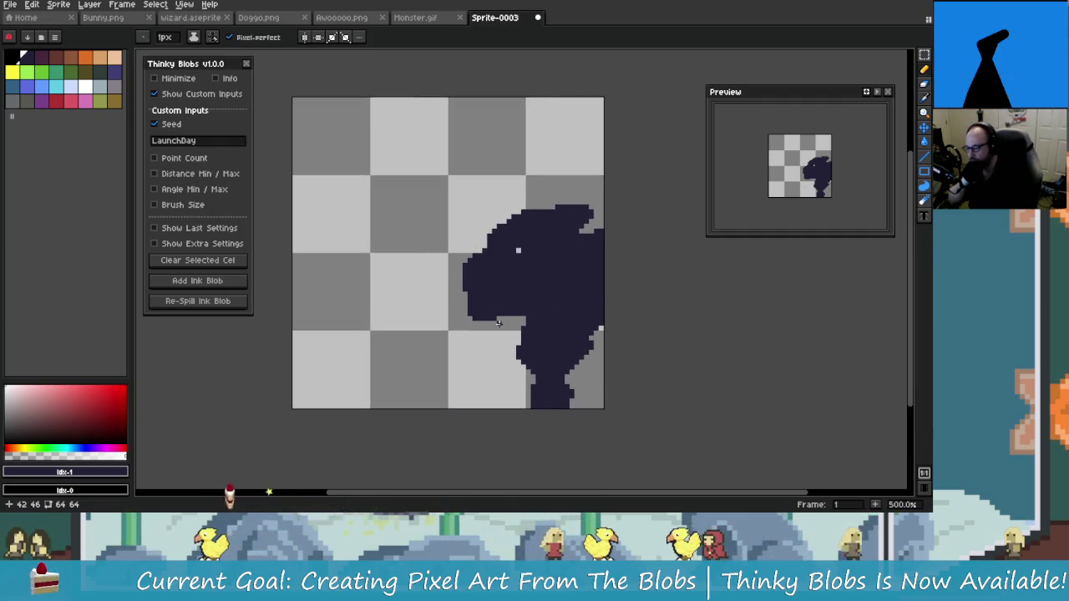
left_click_drag(519, 286, 527, 284)
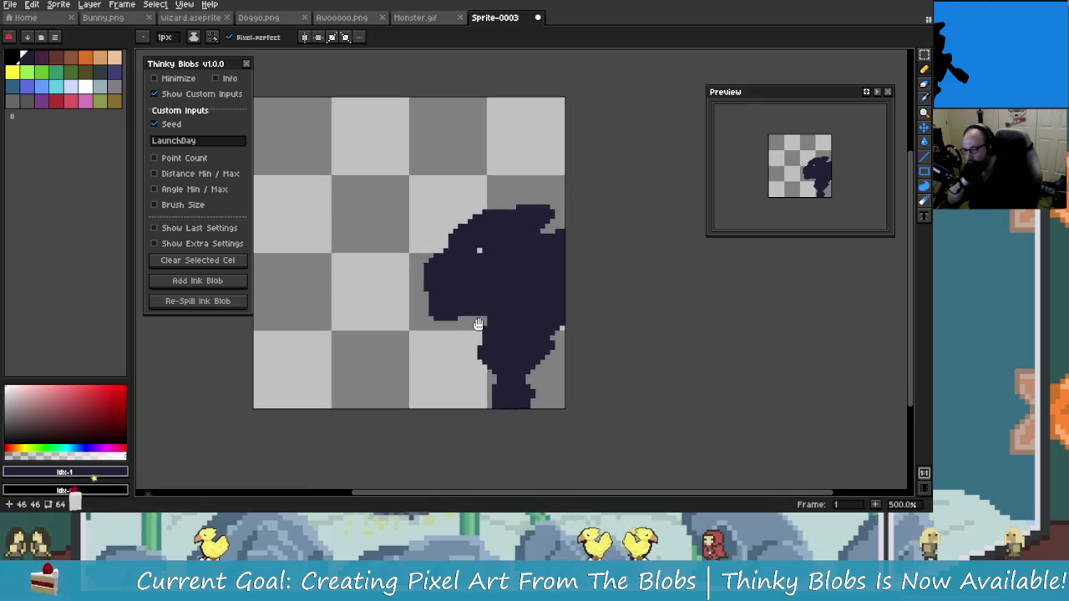
left_click_drag(438, 277, 439, 255)
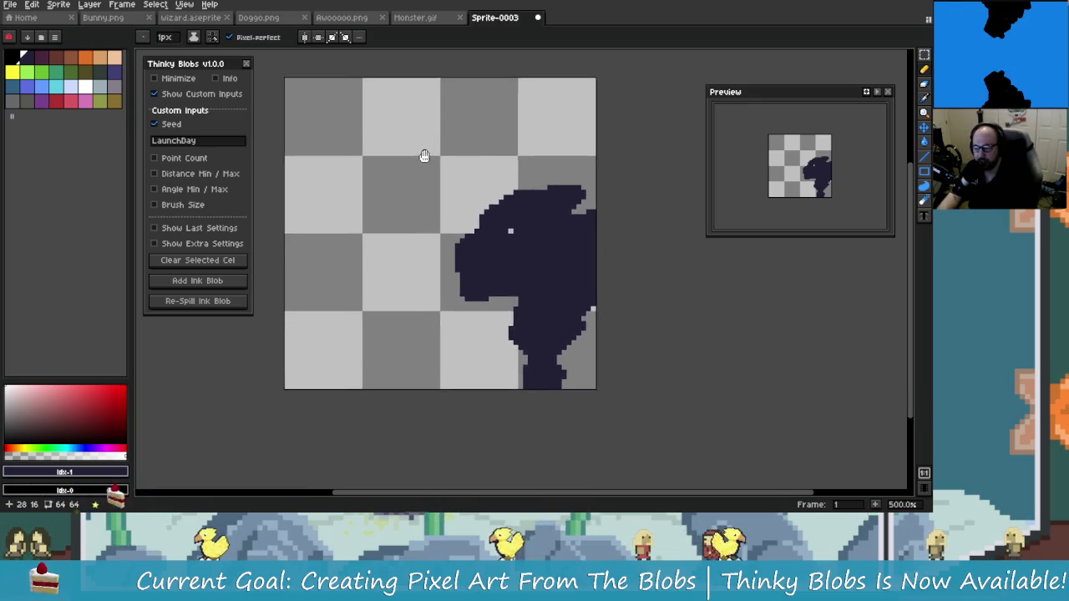
key("Tab")
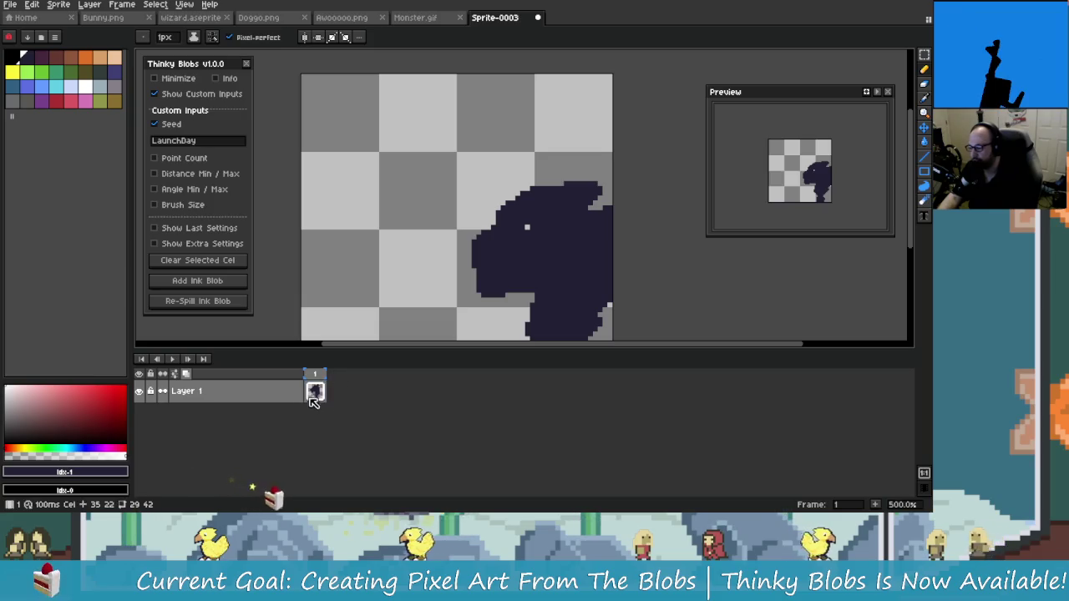
- Add a second frame, clear its copied blob, and add a new ink blob
left_click(316, 390)
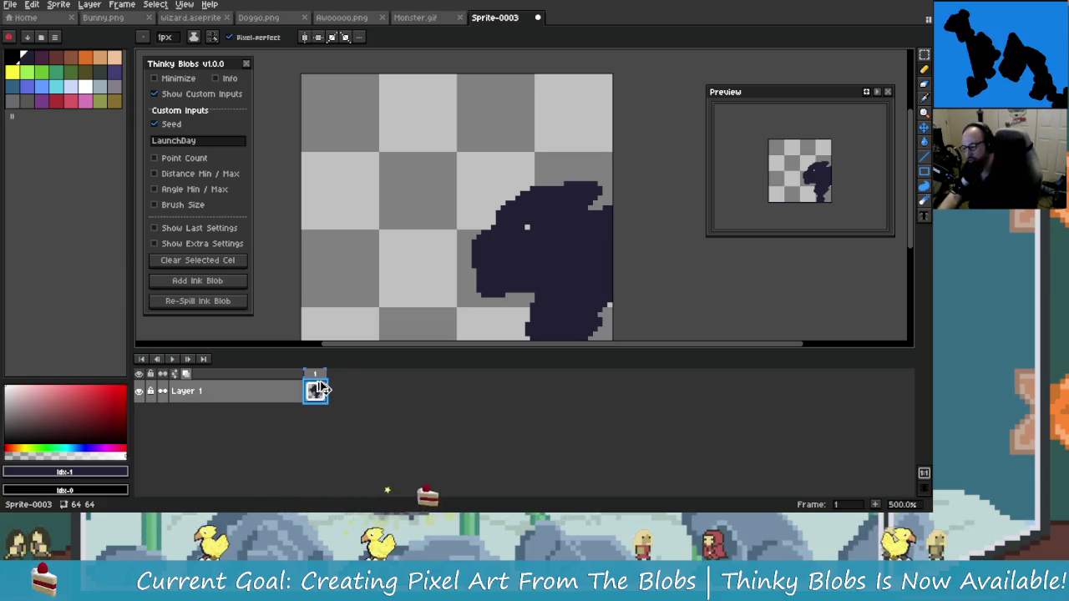
key("alt+n")
key("Delete")
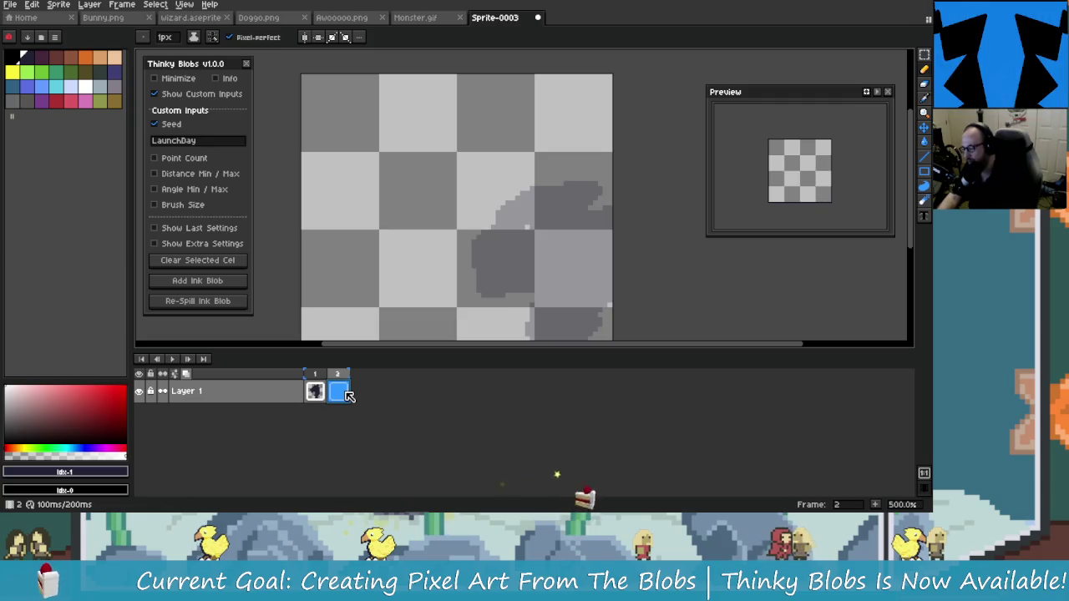
mouse_move(562, 250)
left_mouse_down()
mouse_move(515, 203)
mouse_move(583, 189)
left_mouse_up()
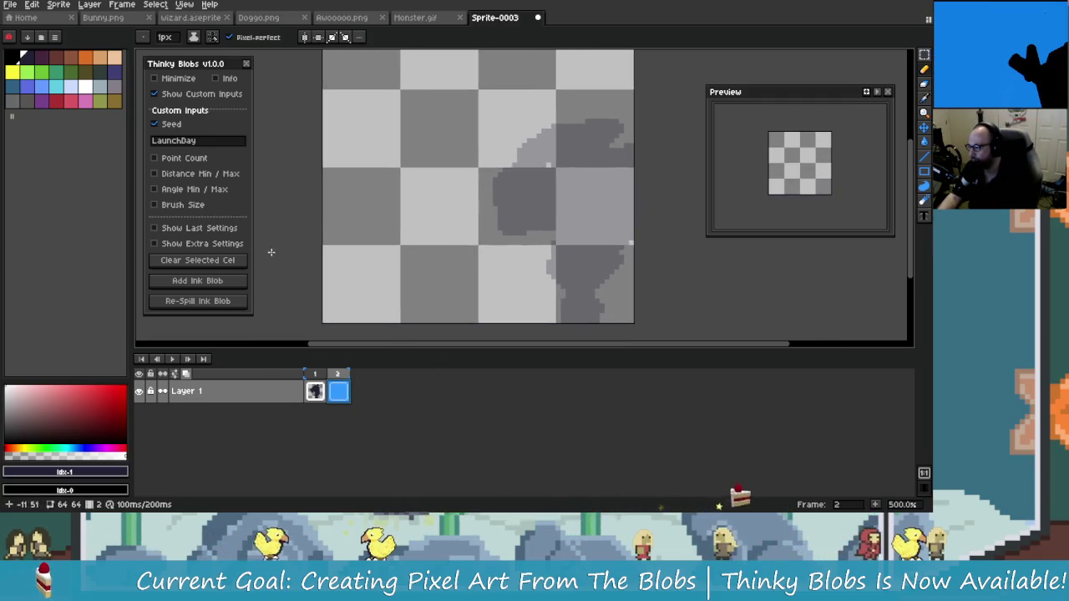
left_click(224, 286)
- Re-spill frame 2's blob several times and hide the custom blob inputs
left_click_drag(450, 211, 408, 220)
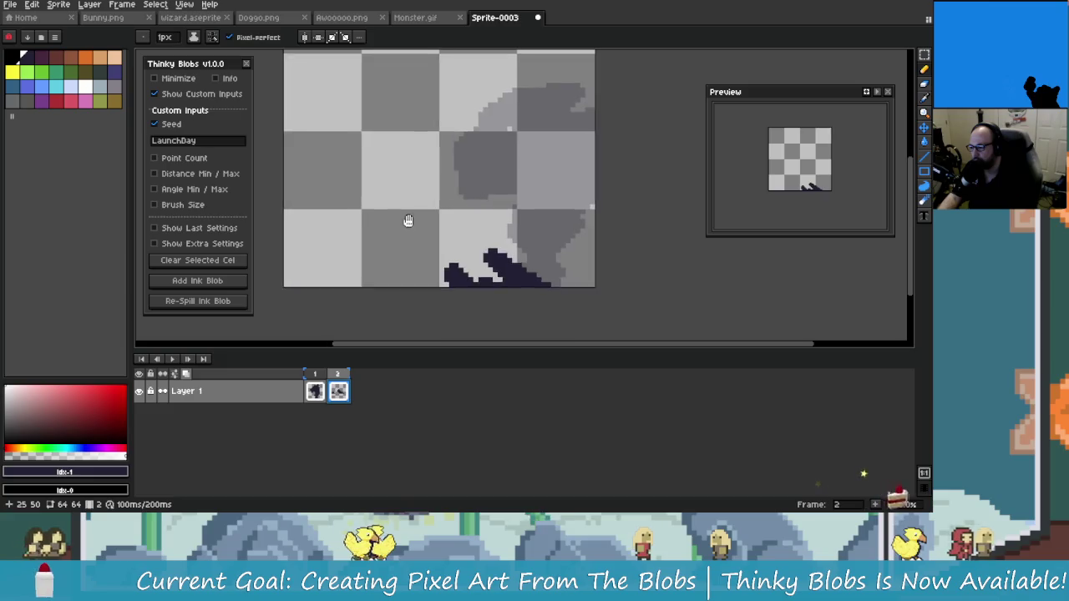
left_click(232, 302)
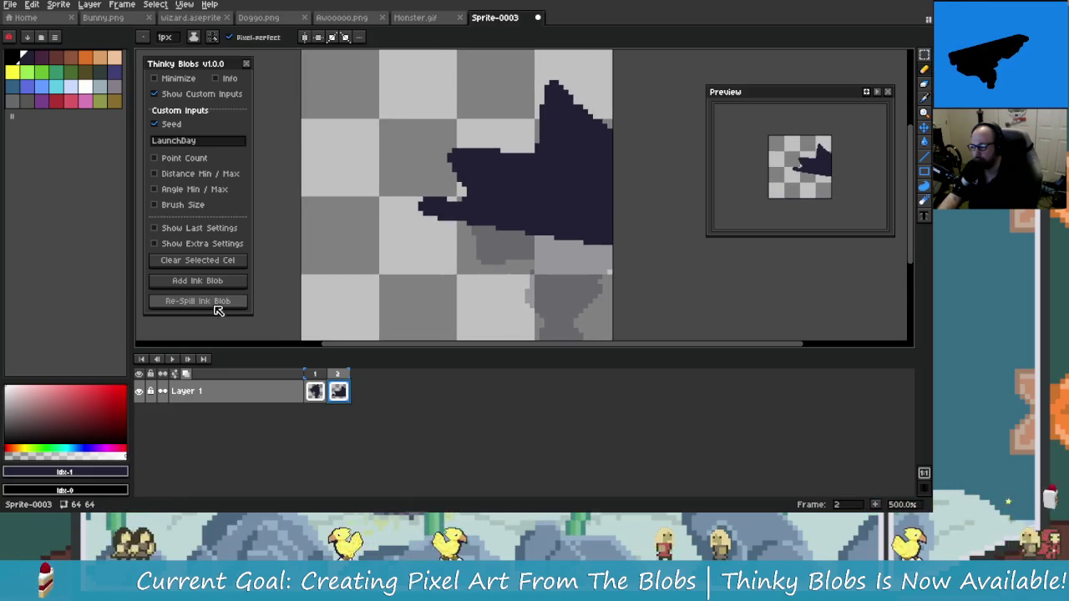
left_click(222, 301)
scroll(325, 278, "down", 1)
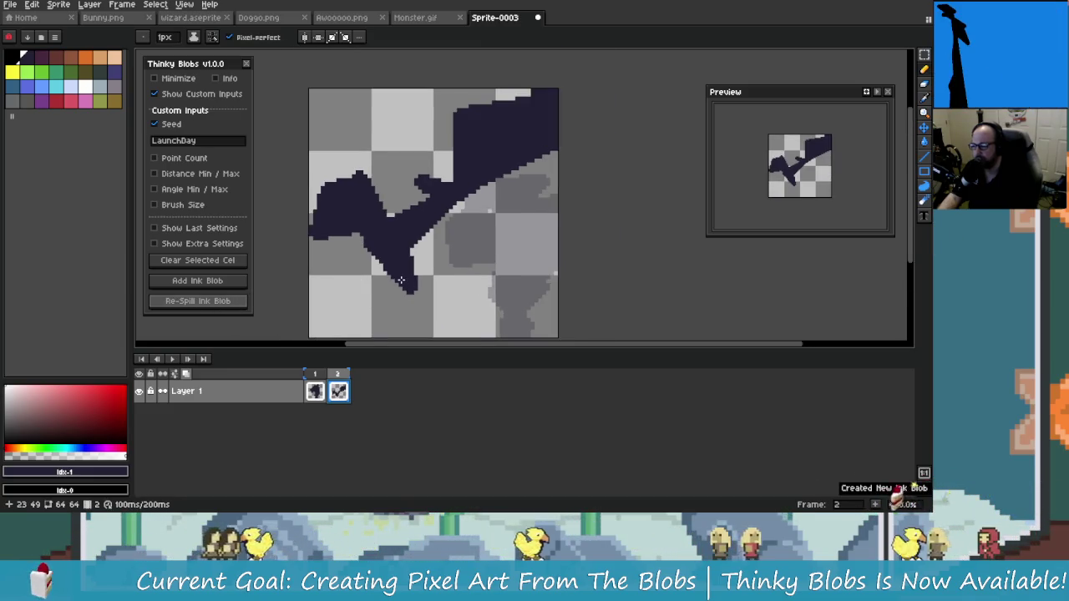
scroll(419, 266, "down", 1)
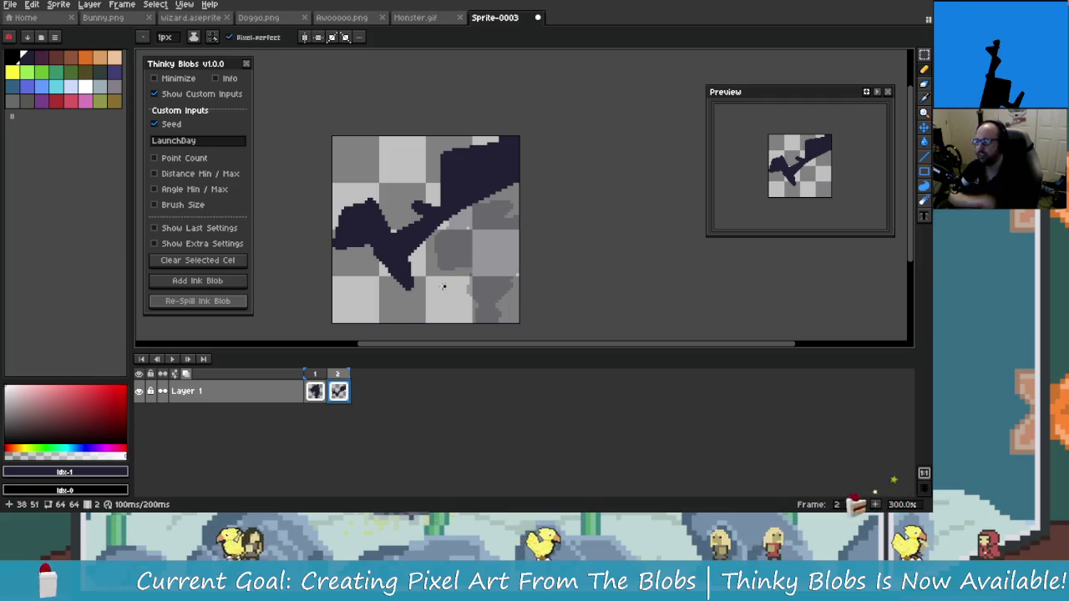
left_click(238, 302)
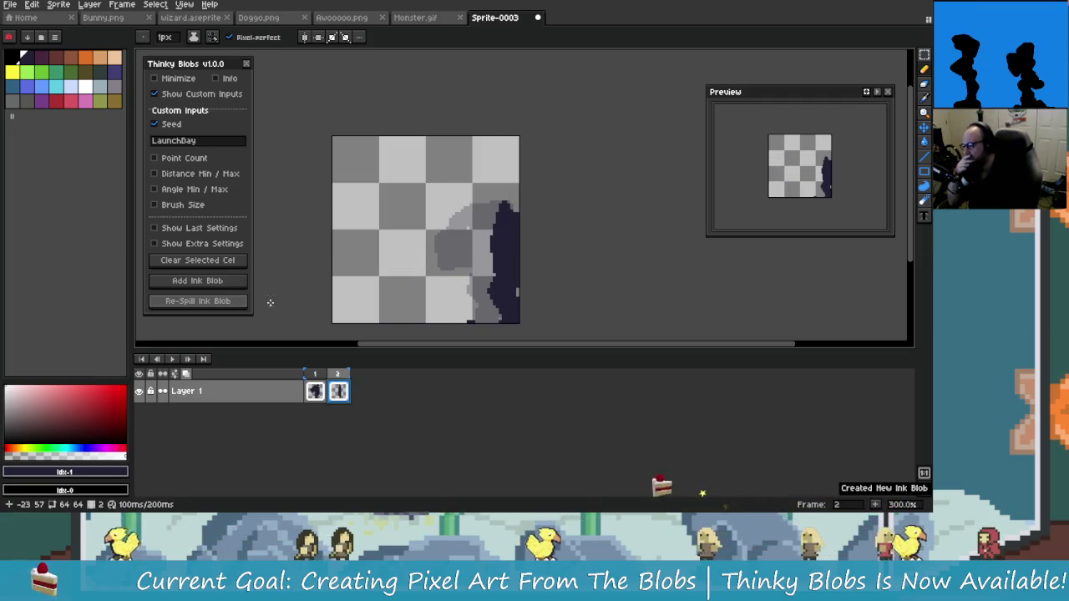
left_click(163, 93)
left_click(215, 189)
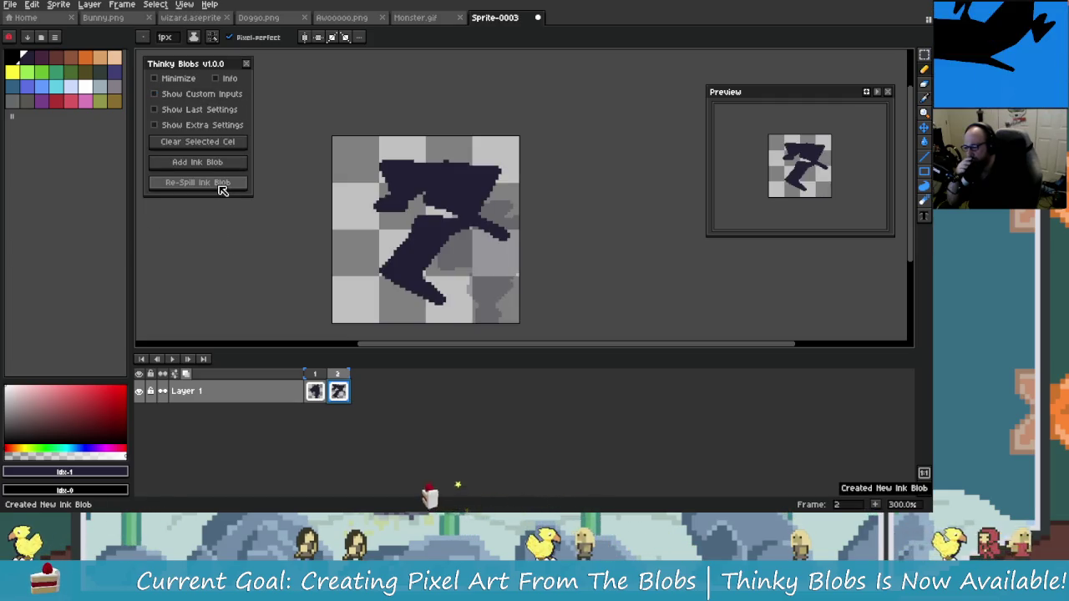
- Turn off onion skin and keep re-spilling frame 2's ink blob
left_click(189, 373)
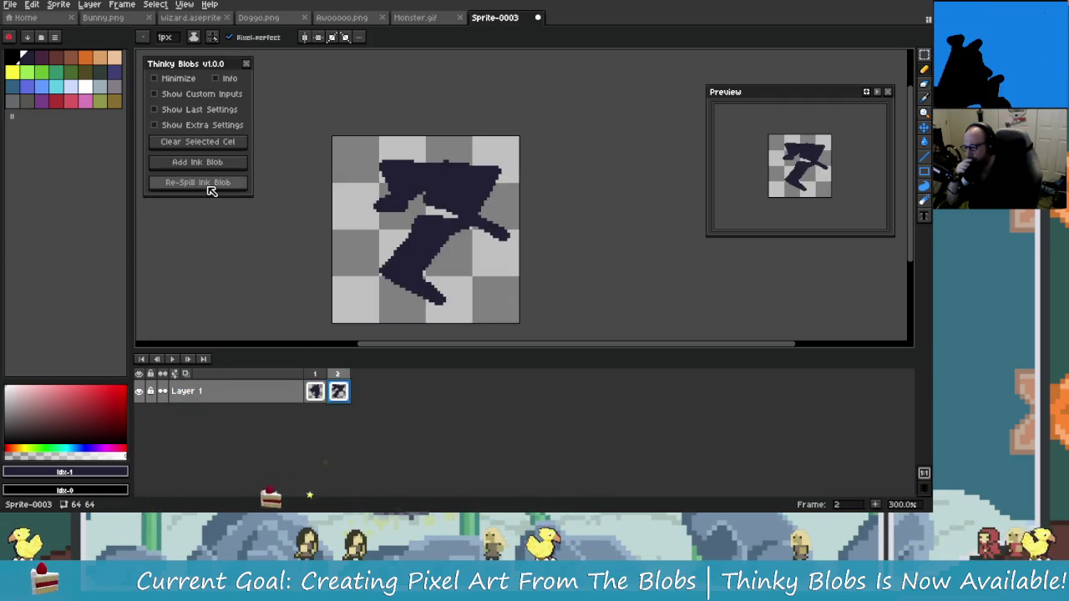
left_click(211, 189)
left_click(209, 190)
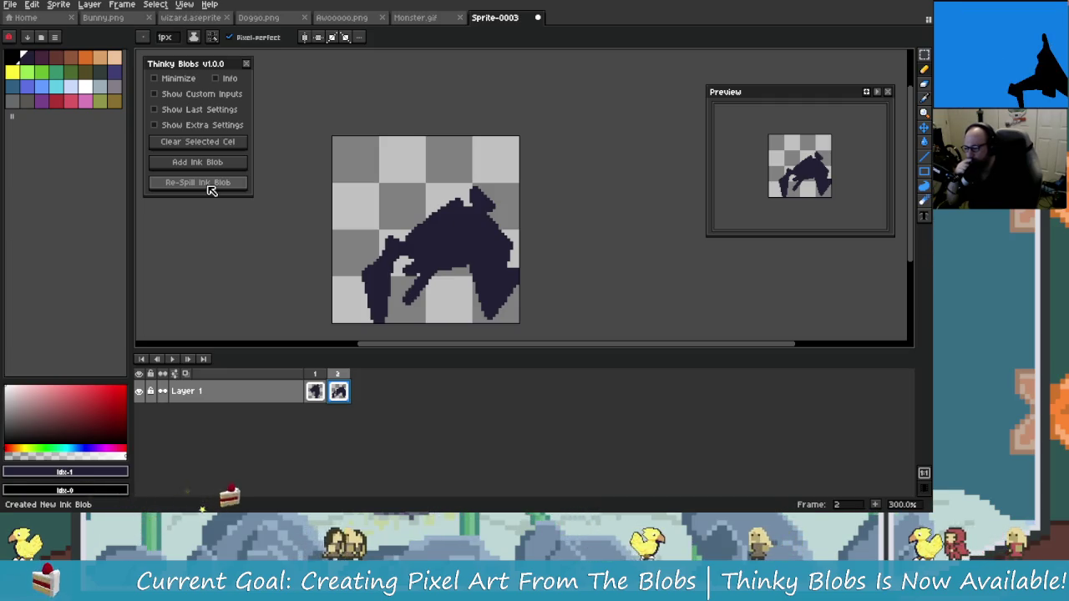
left_click(211, 190)
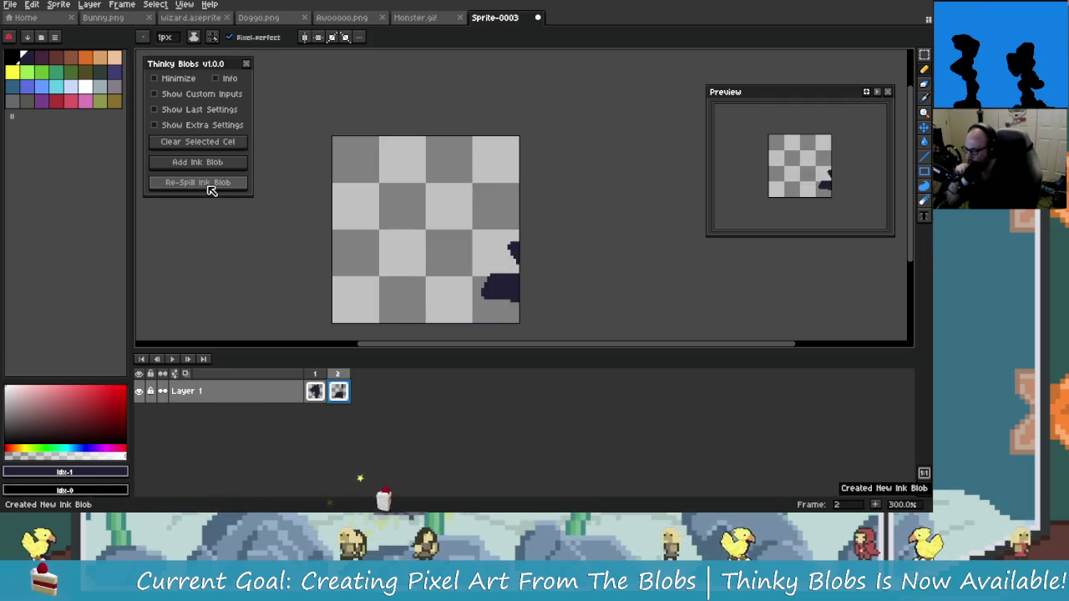
left_click(210, 190)
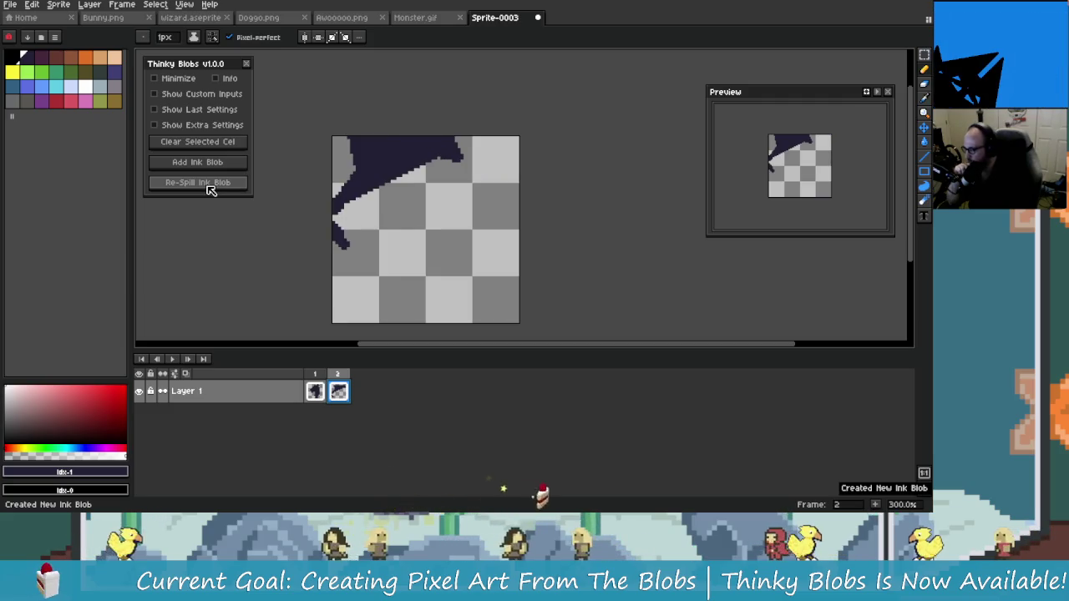
left_click(210, 190)
left_click(211, 190)
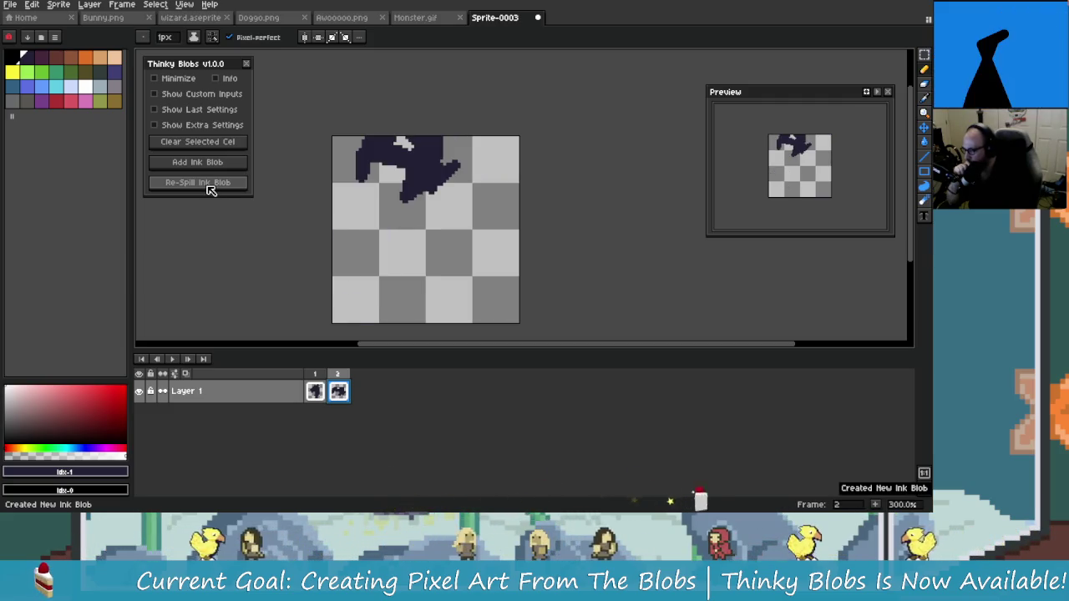
left_click(210, 189)
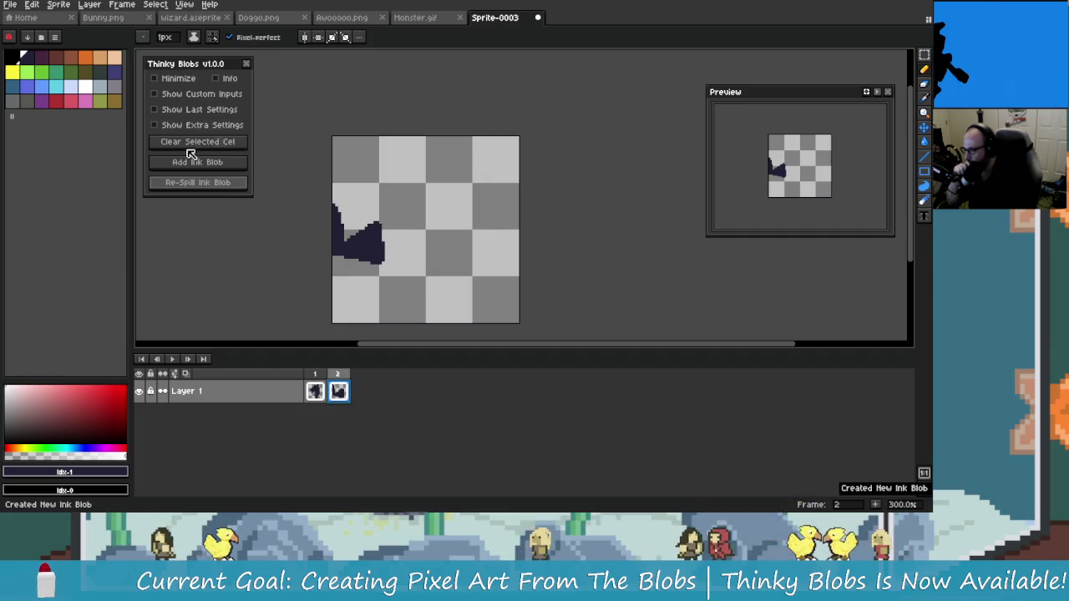
- Set a custom Thinky Blobs brush size of 2, then hide the custom inputs
left_click(203, 109)
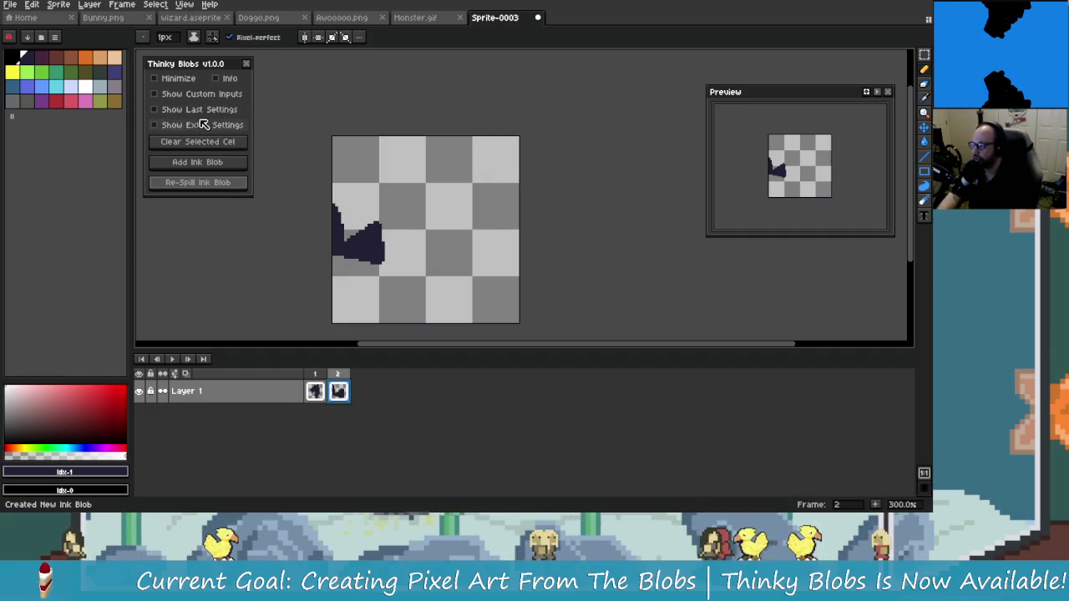
left_click(198, 114)
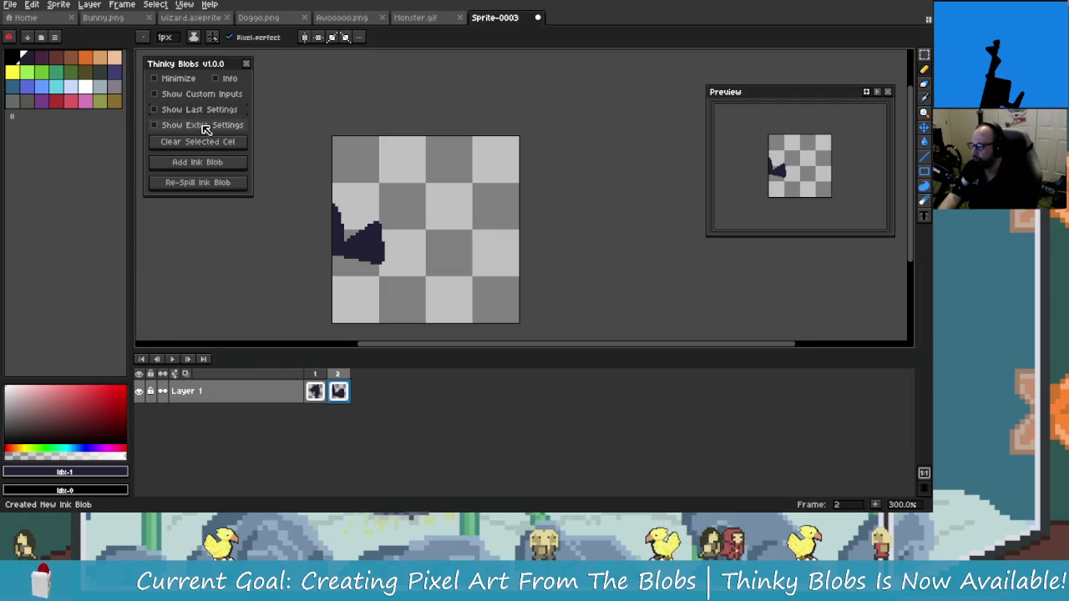
left_click(205, 125)
left_click(200, 94)
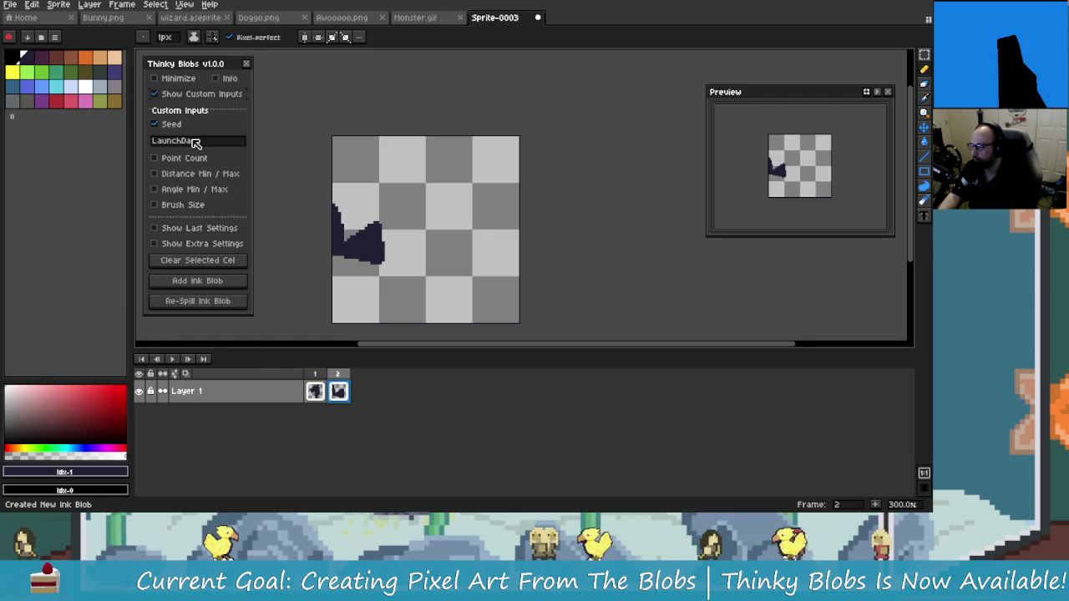
left_click(176, 205)
left_click(160, 228)
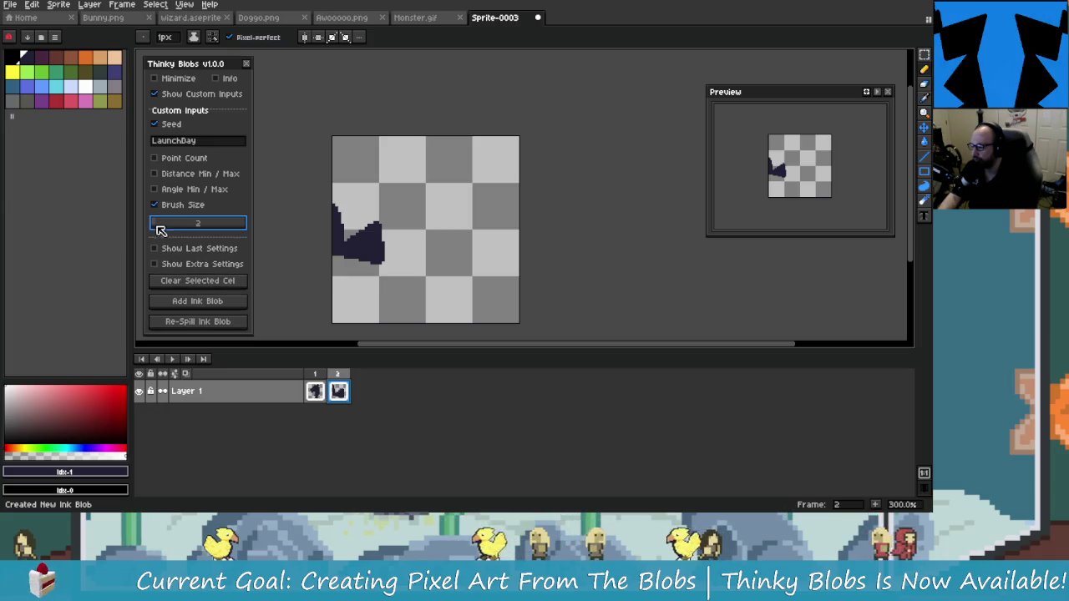
left_click(173, 95)
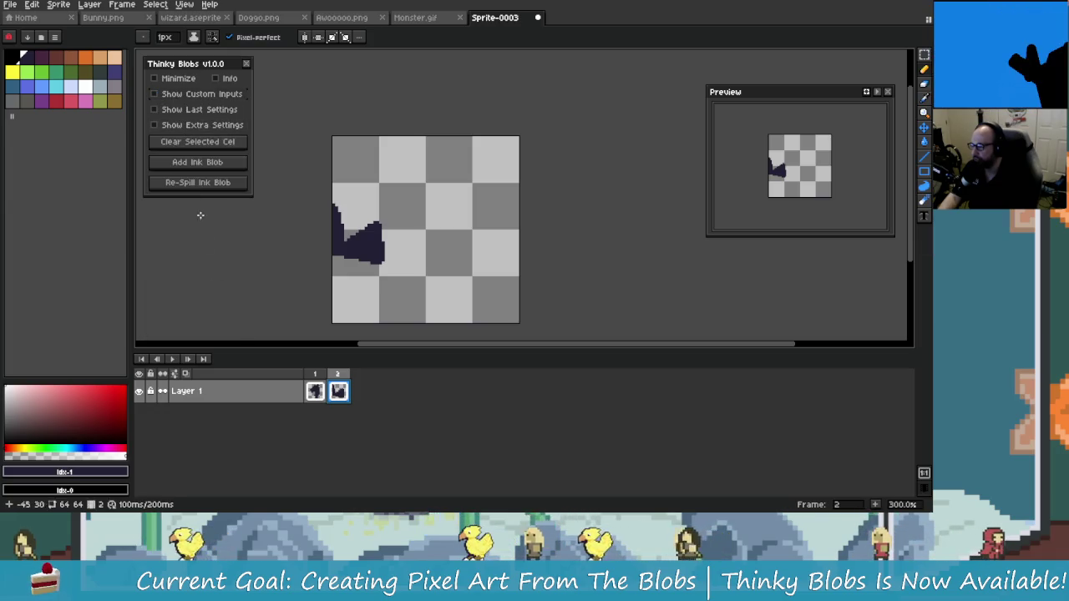
- Re-spill the blob with the new settings, then sketch and undo a trial pencil curve
left_click(224, 182)
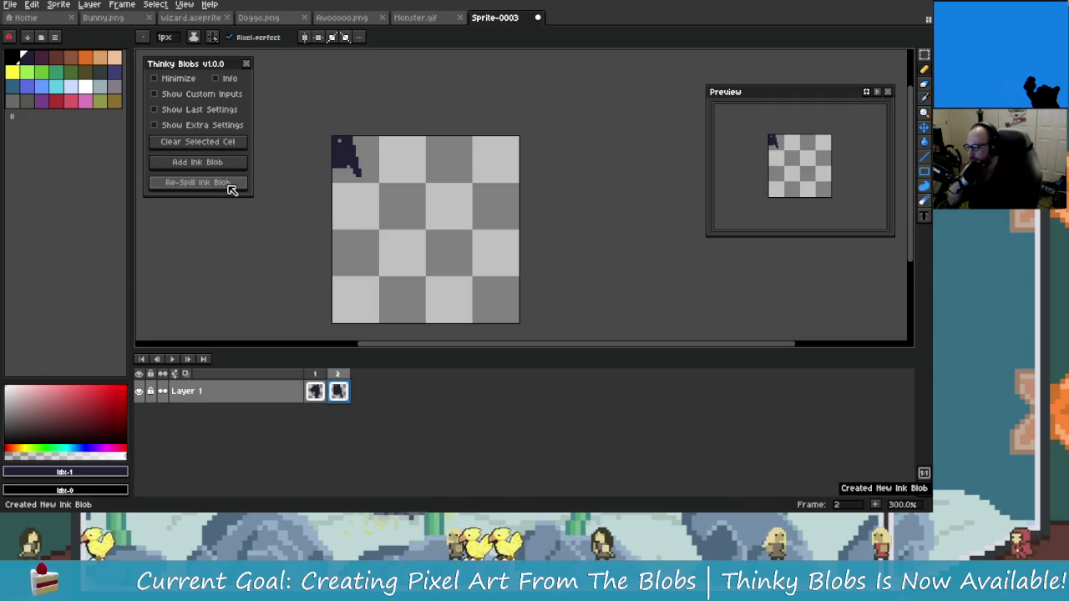
left_click(223, 183)
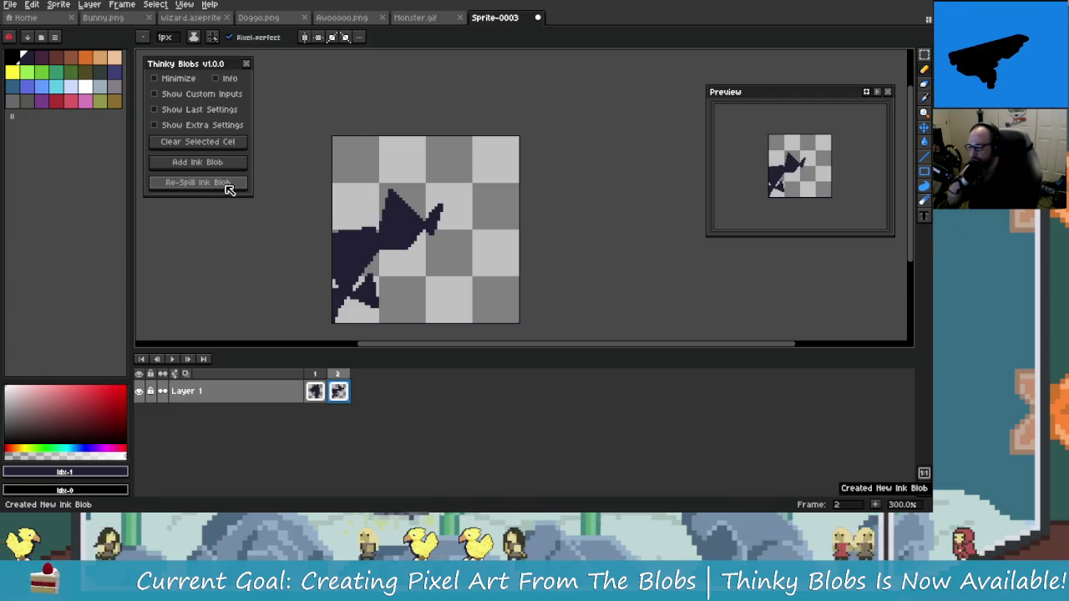
left_click(225, 185)
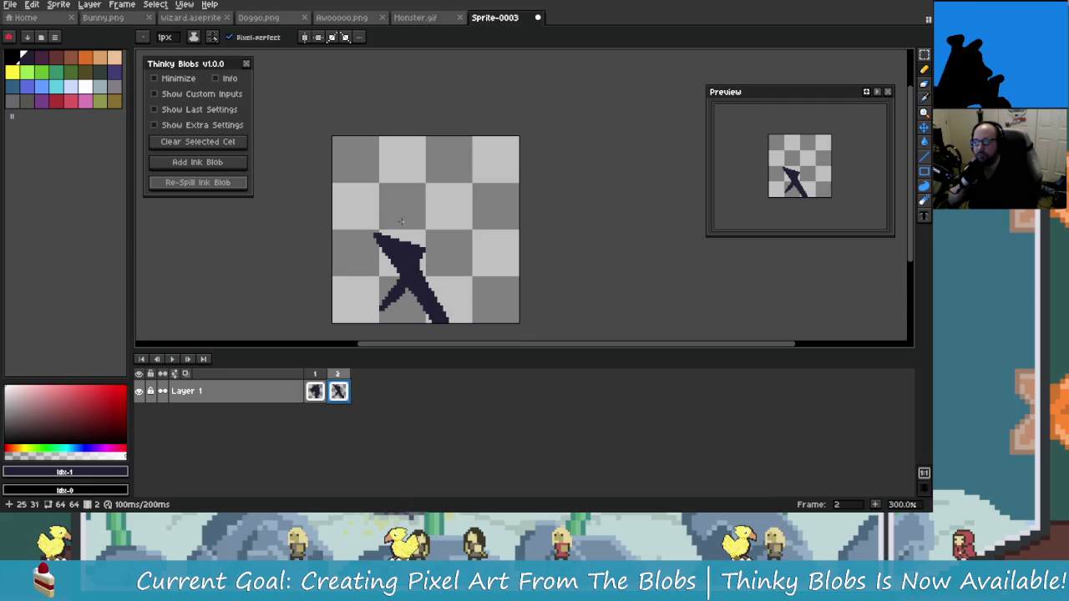
left_click_drag(334, 234, 364, 179)
key("ctrl+z")
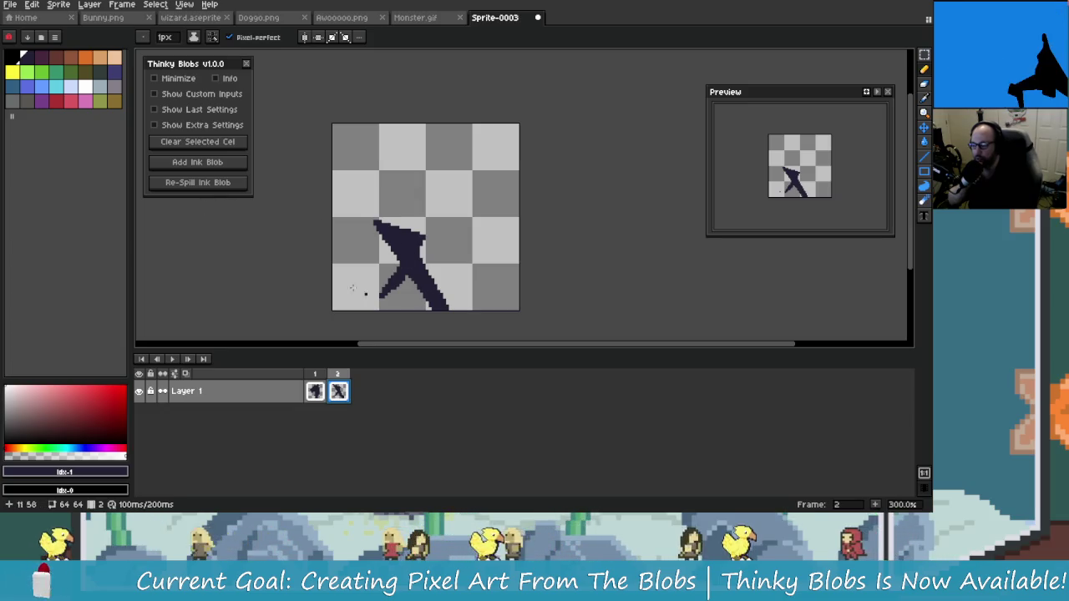
- Keep re-spilling frame 2's ink blob looking for a better shape
left_click(226, 184)
left_click(227, 183)
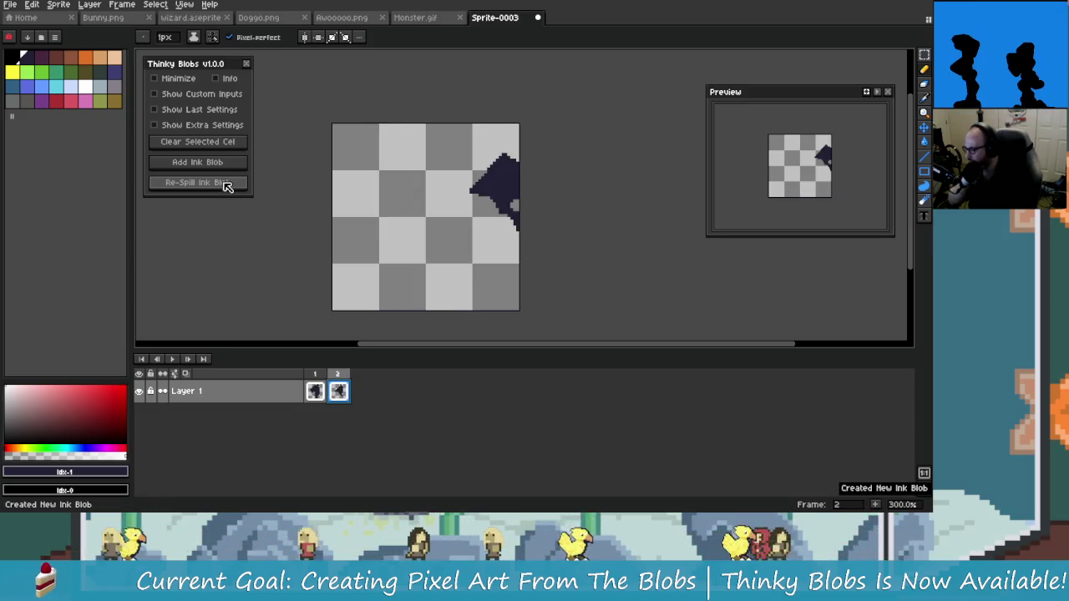
left_click(226, 184)
left_click(226, 183)
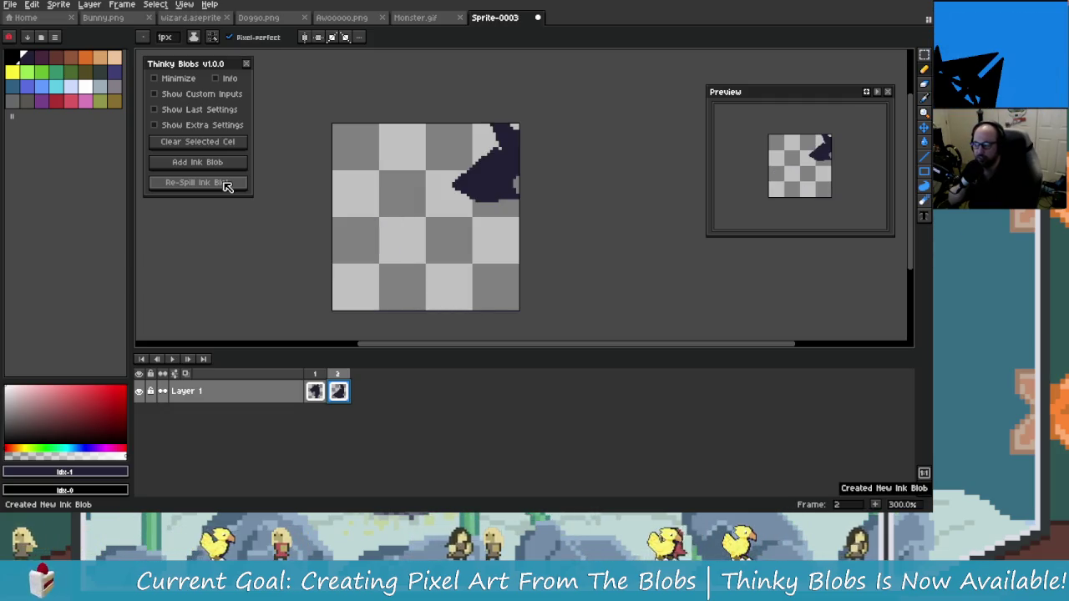
left_click(224, 186)
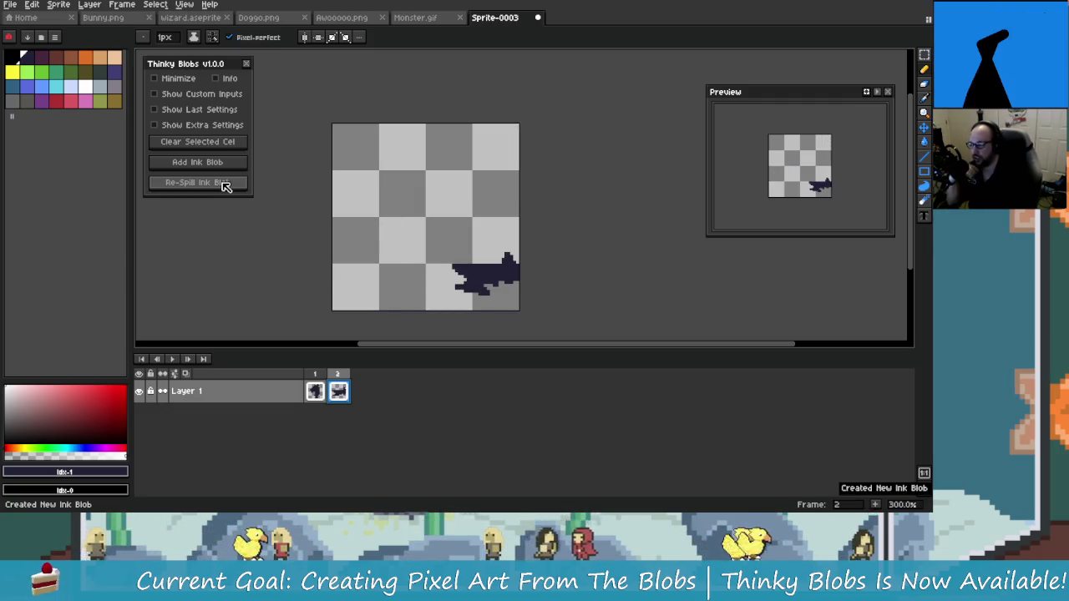
left_click(224, 185)
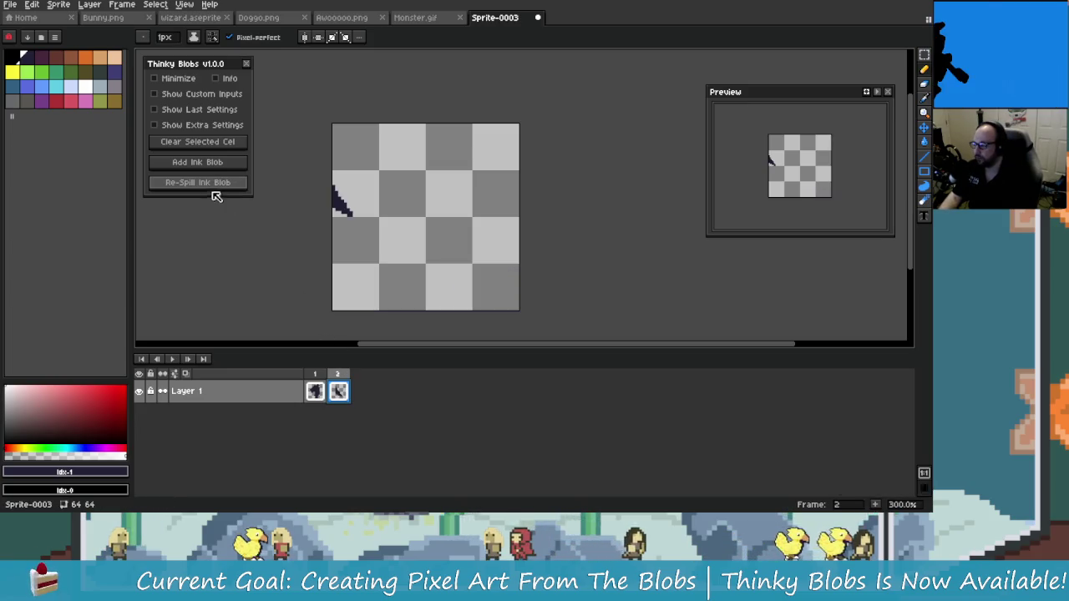
left_click(215, 186)
left_click(217, 183)
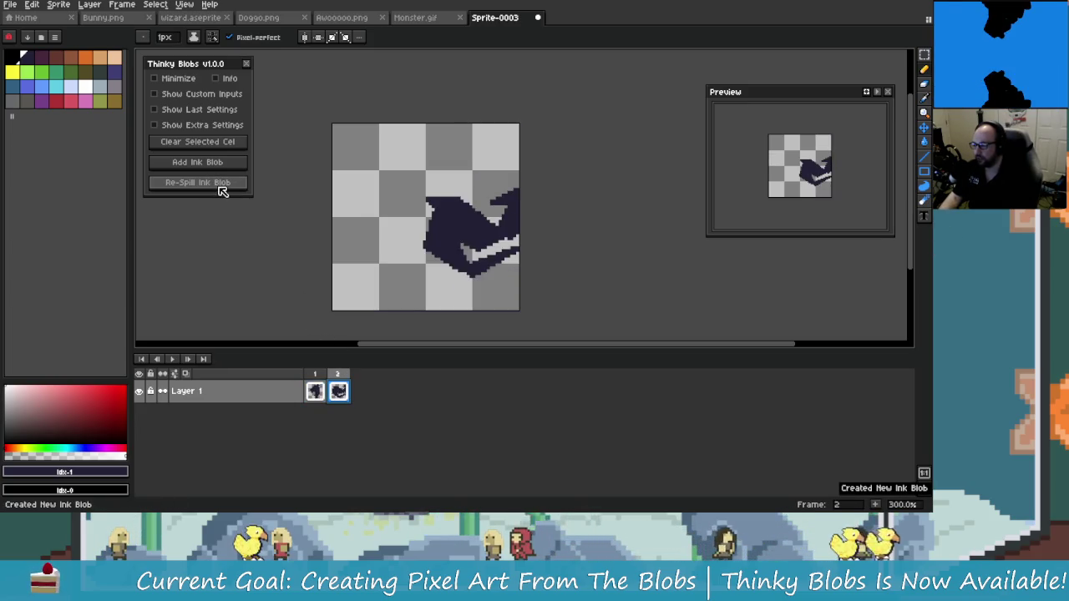
left_click(223, 187)
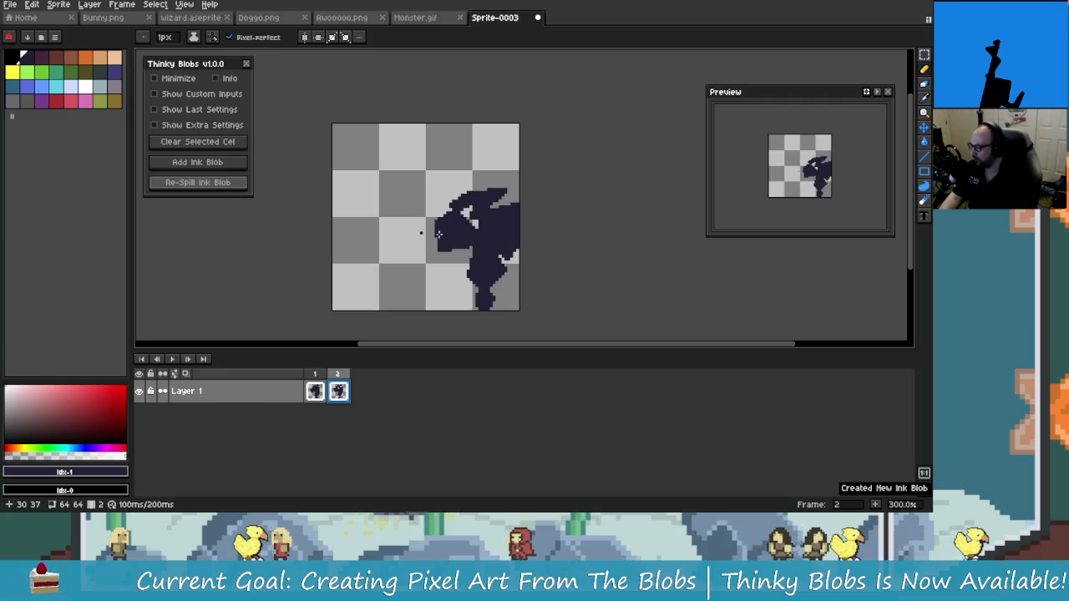
- Compare against frame 1's blob, then re-spill frame 2's blob a few more times
left_click(314, 395)
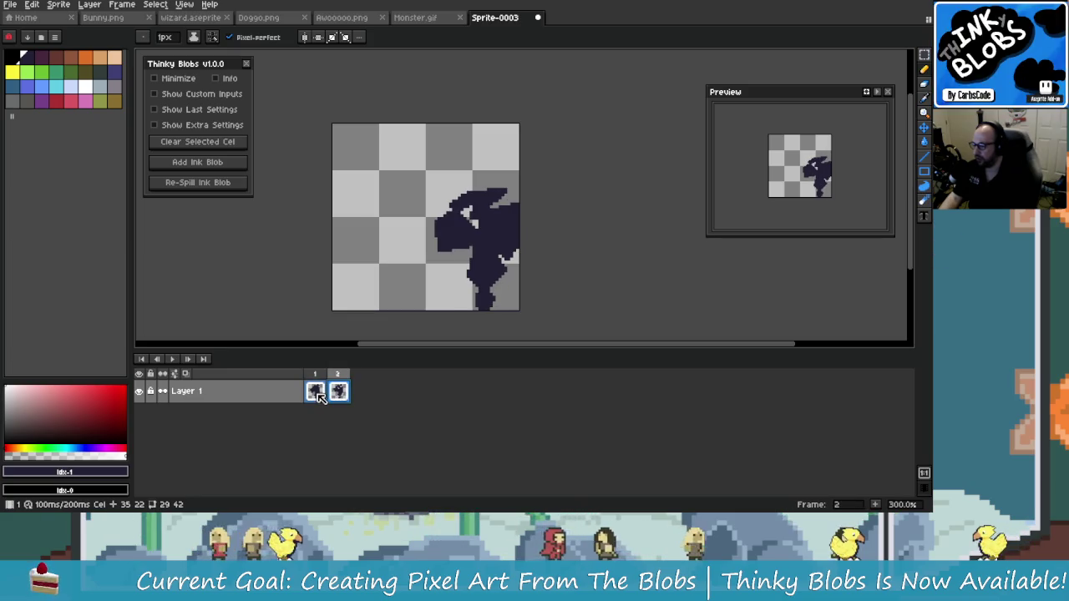
left_click(319, 396)
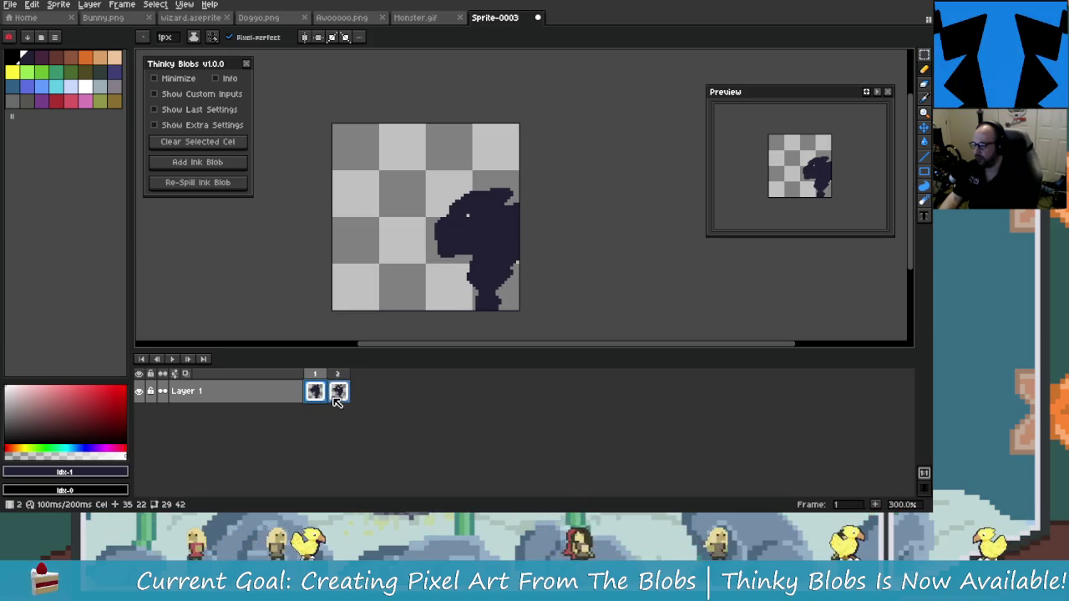
left_click(224, 185)
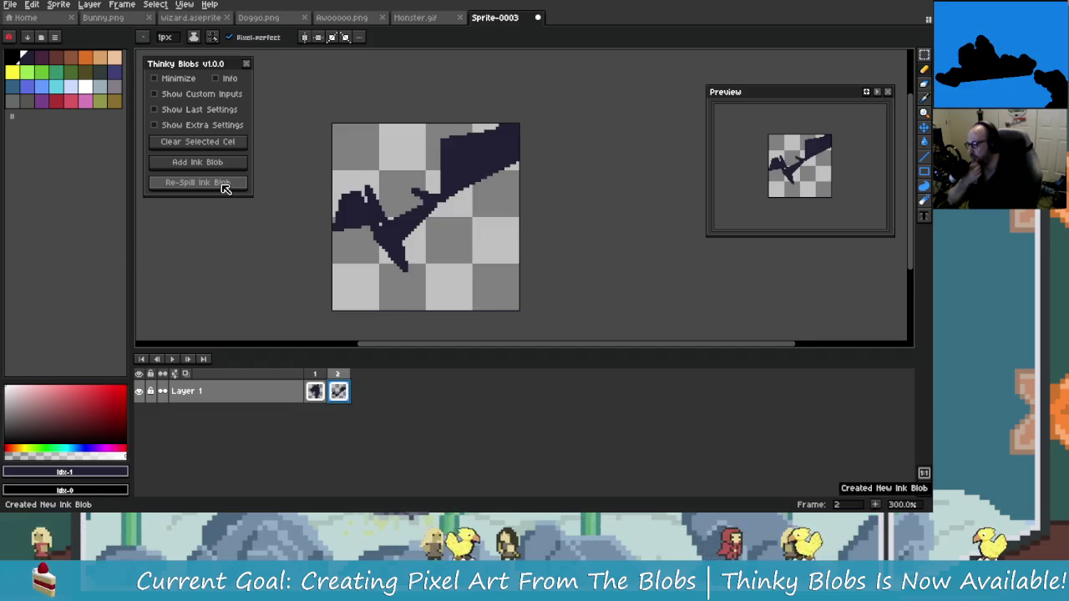
left_click(224, 185)
left_click(223, 187)
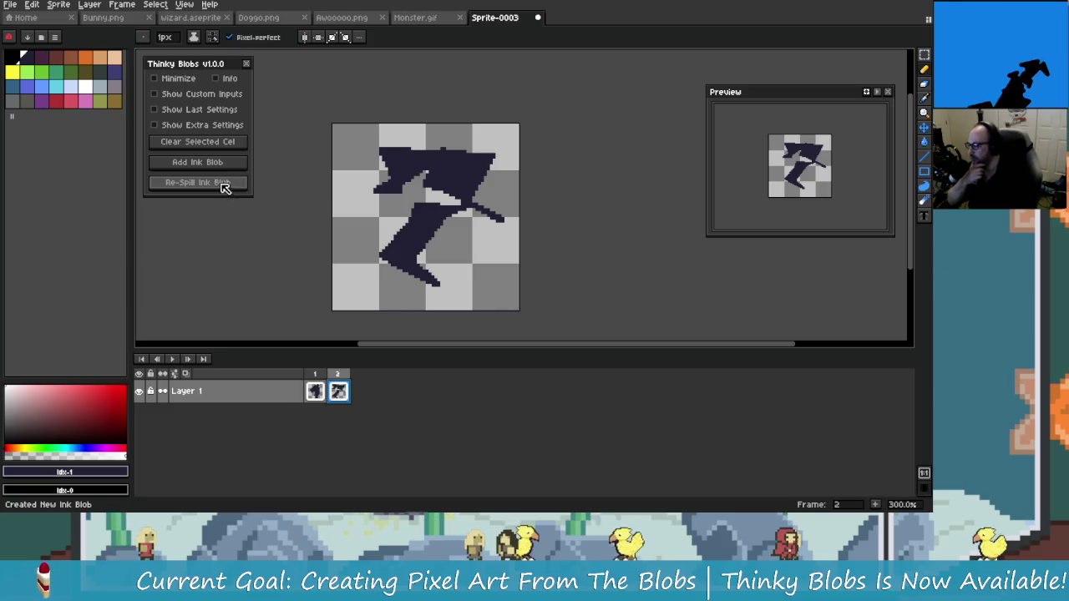
left_click(221, 183)
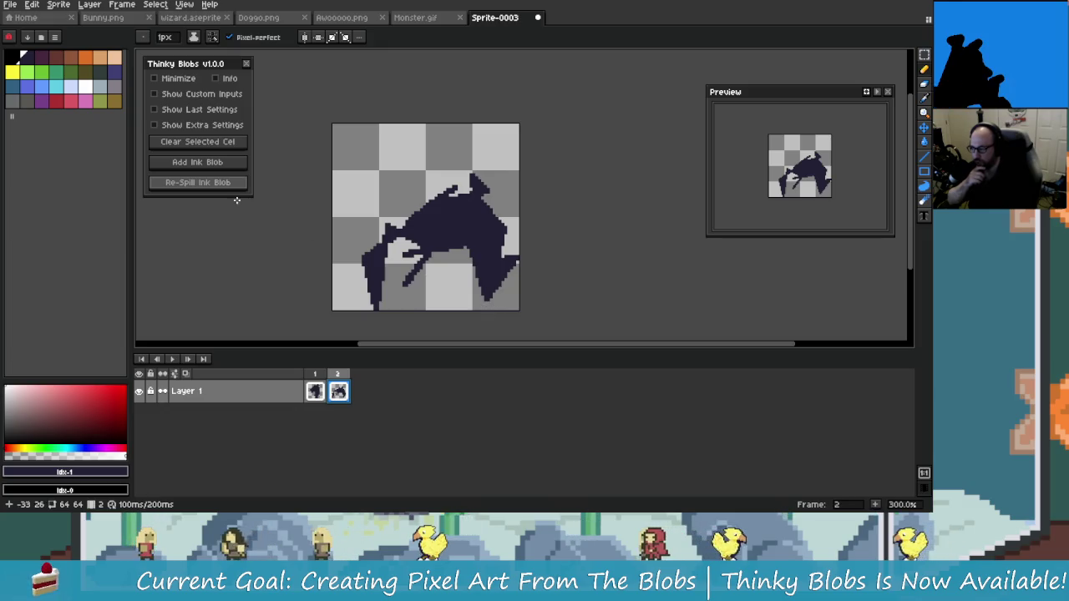
left_click(230, 186)
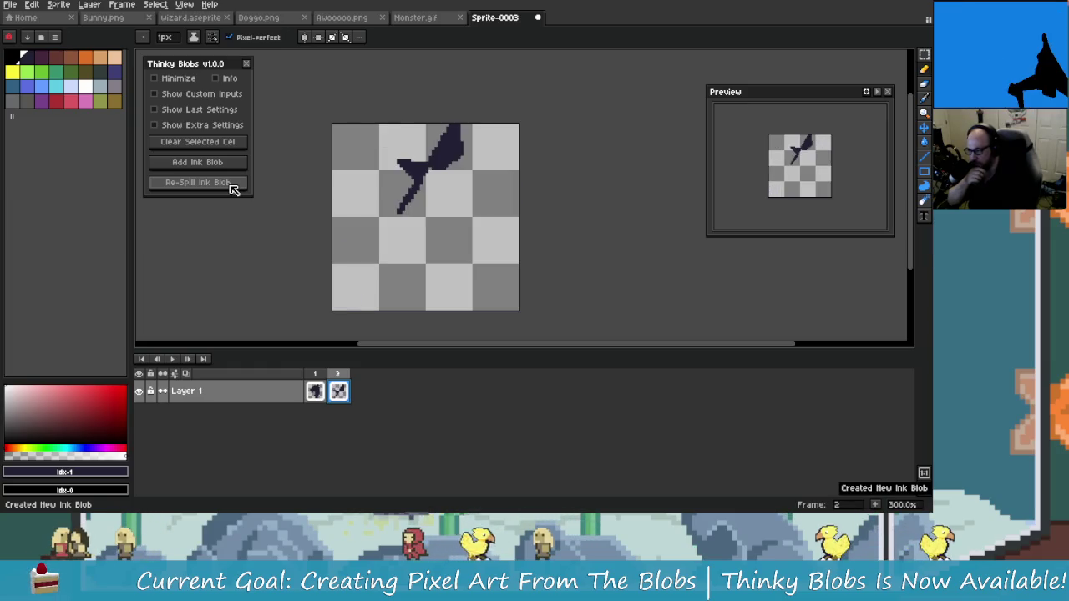
- Re-spill the blob, then clear frame 2's cel and spill a fresh ink blob
scroll(407, 182, "up", 1)
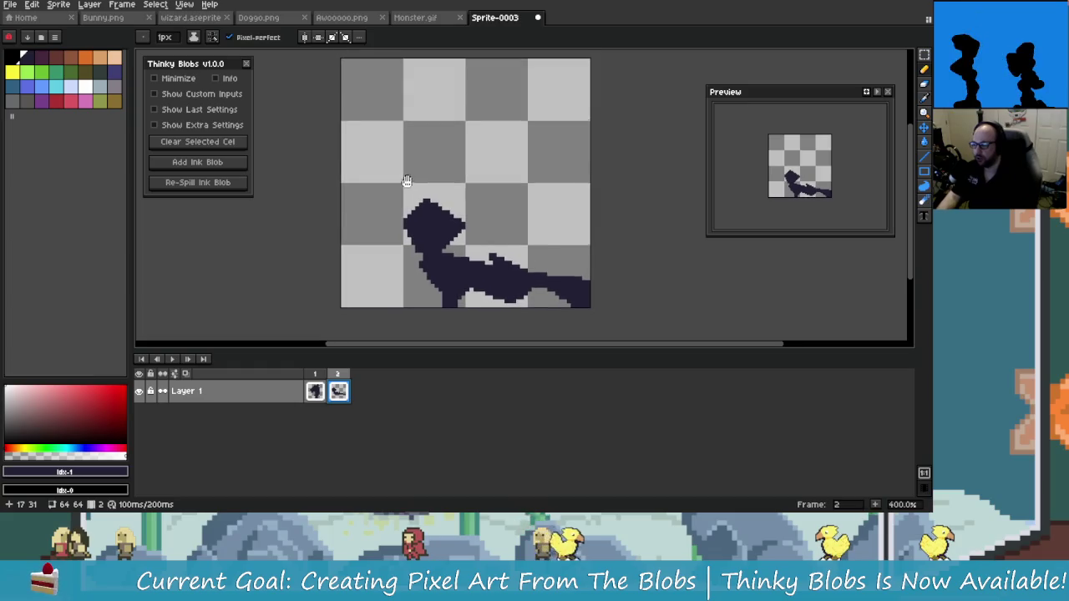
left_click(218, 183)
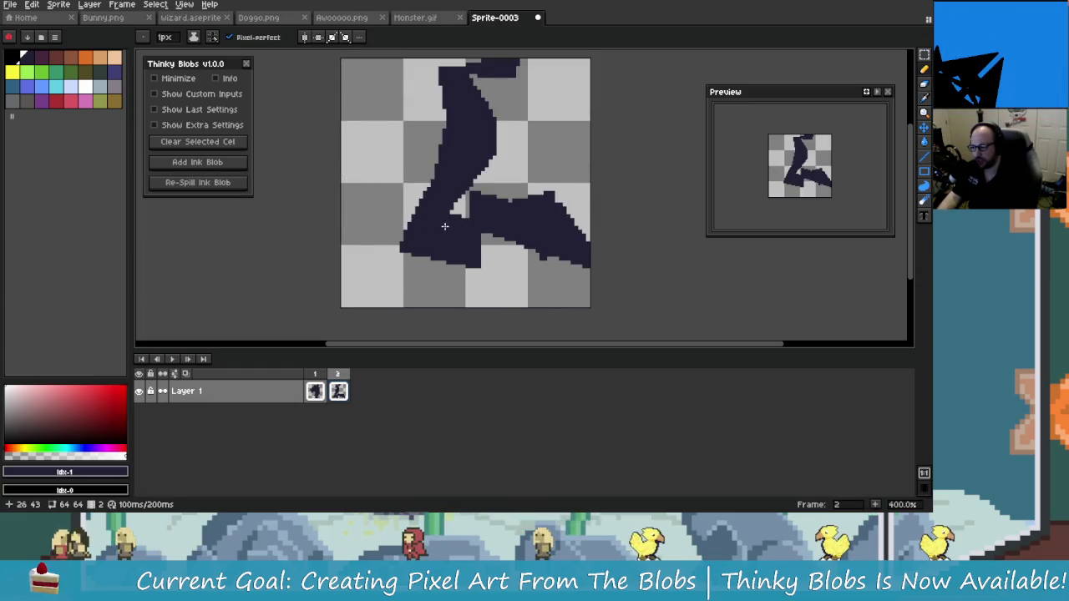
left_click_drag(447, 227, 415, 269)
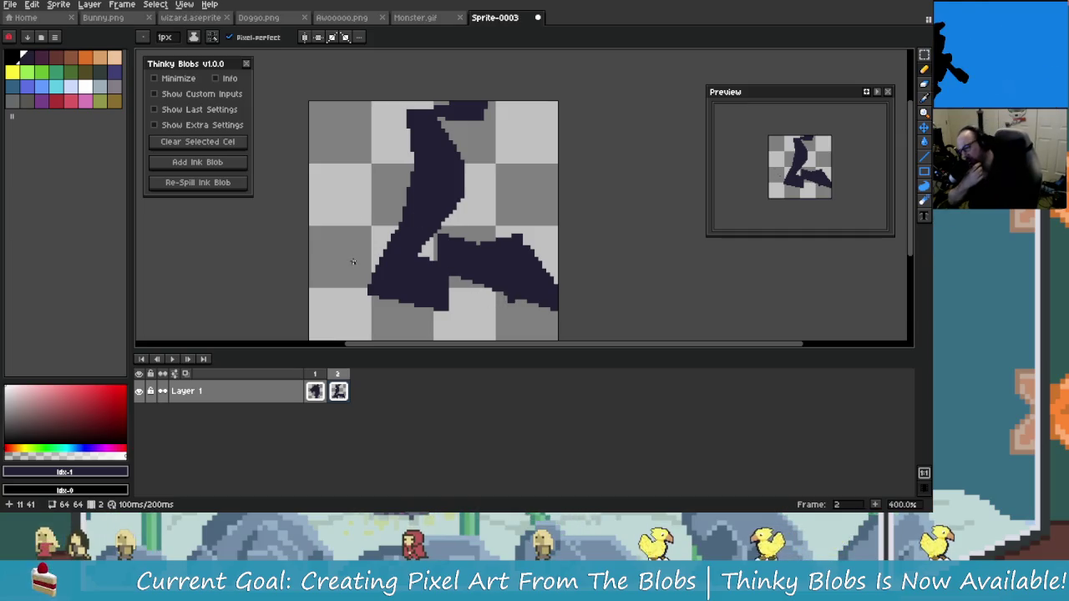
left_click(243, 183)
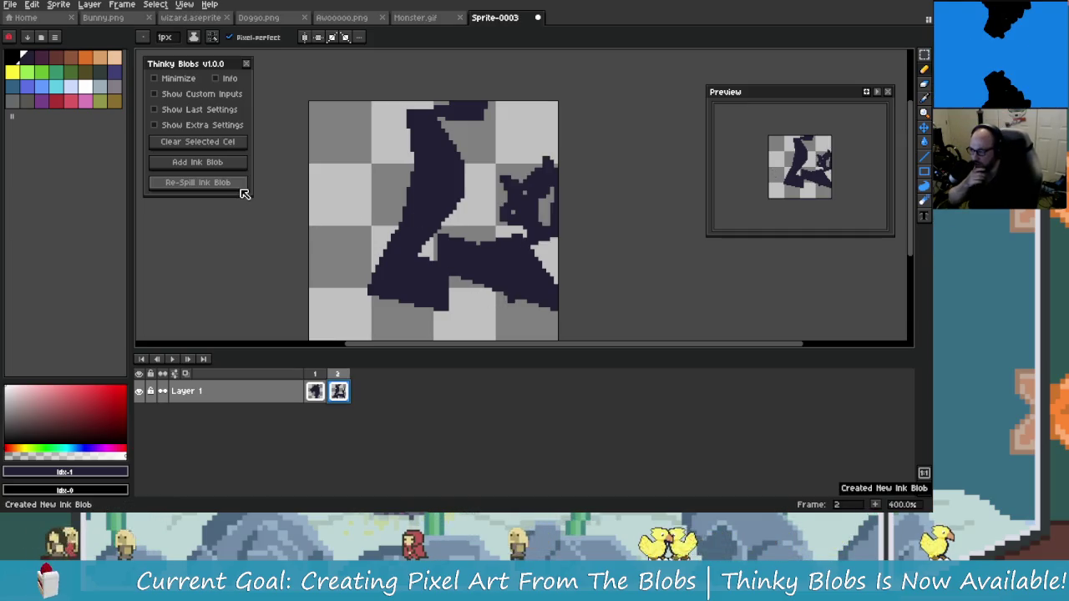
left_click(219, 147)
left_click(224, 168)
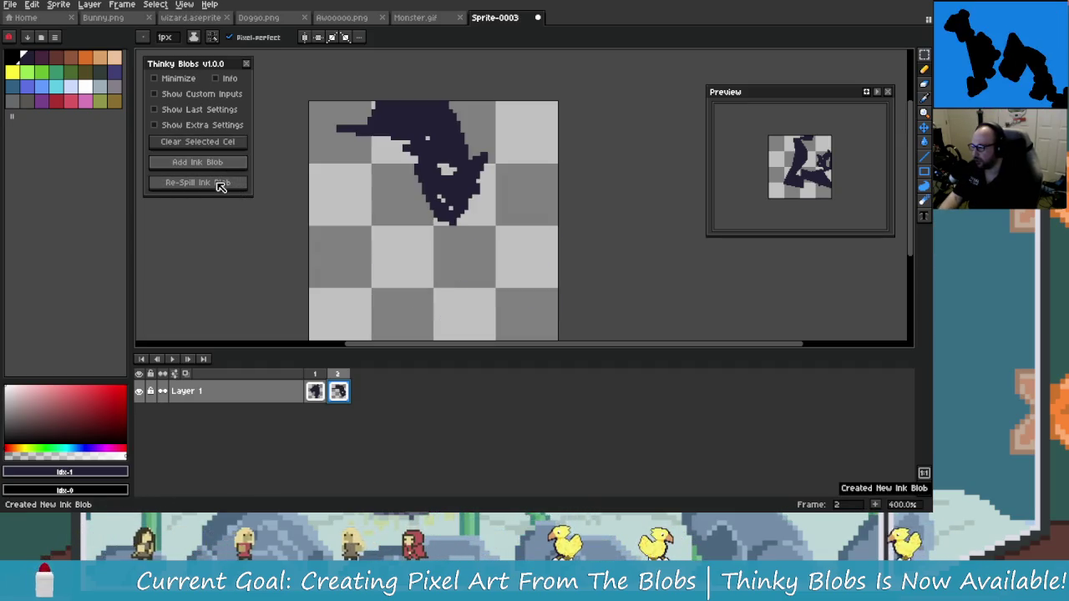
- Lower the custom blob Brush Size by one and clear the cel again
left_click(192, 112)
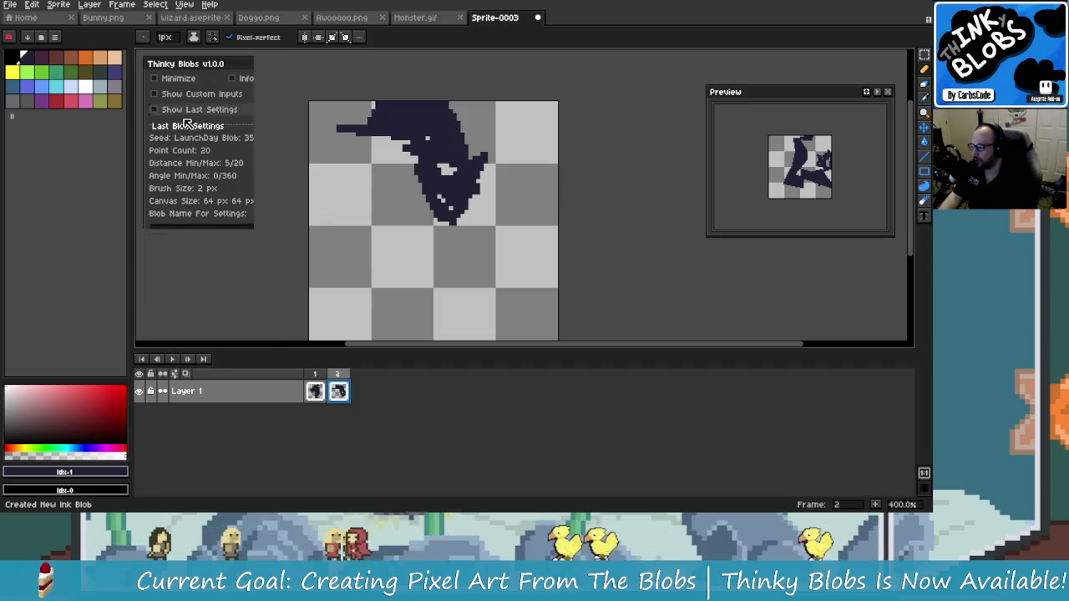
left_click(190, 109)
left_click(191, 124)
left_click(167, 125)
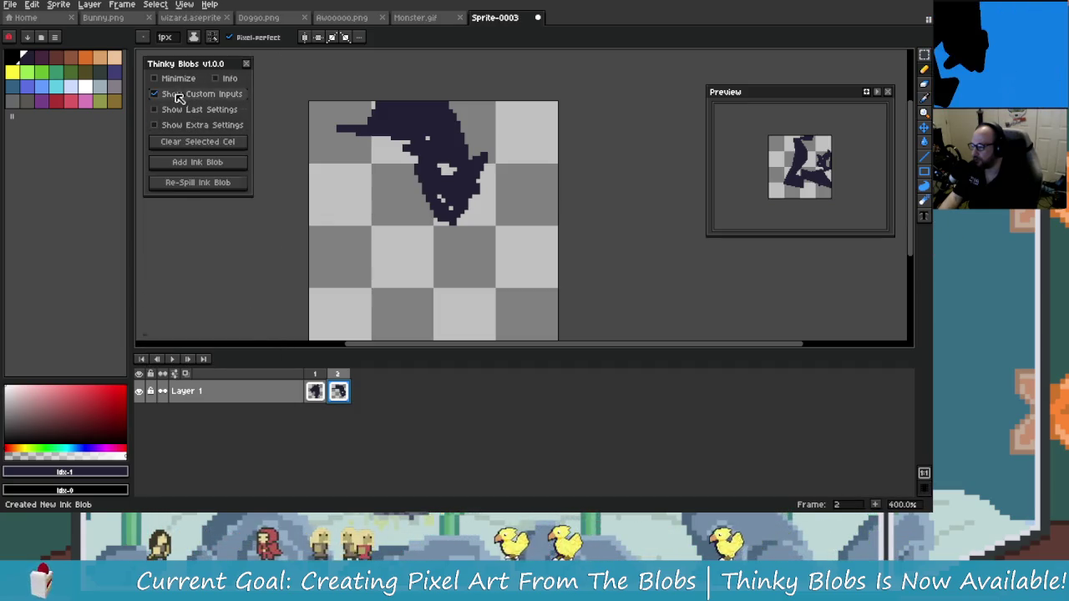
left_click(167, 93)
left_click_drag(167, 227, 165, 227)
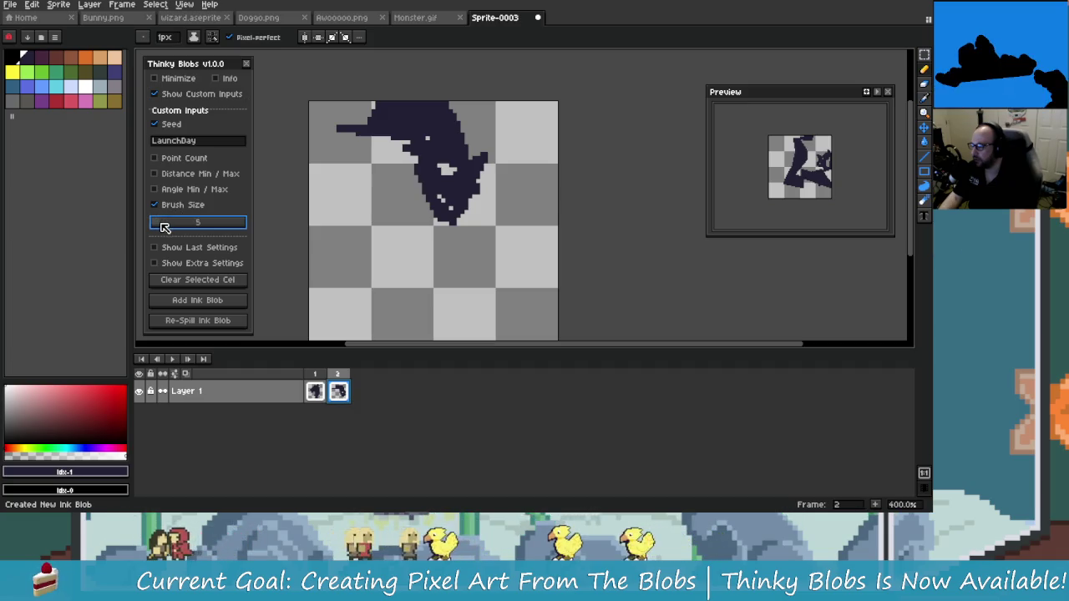
left_click(171, 94)
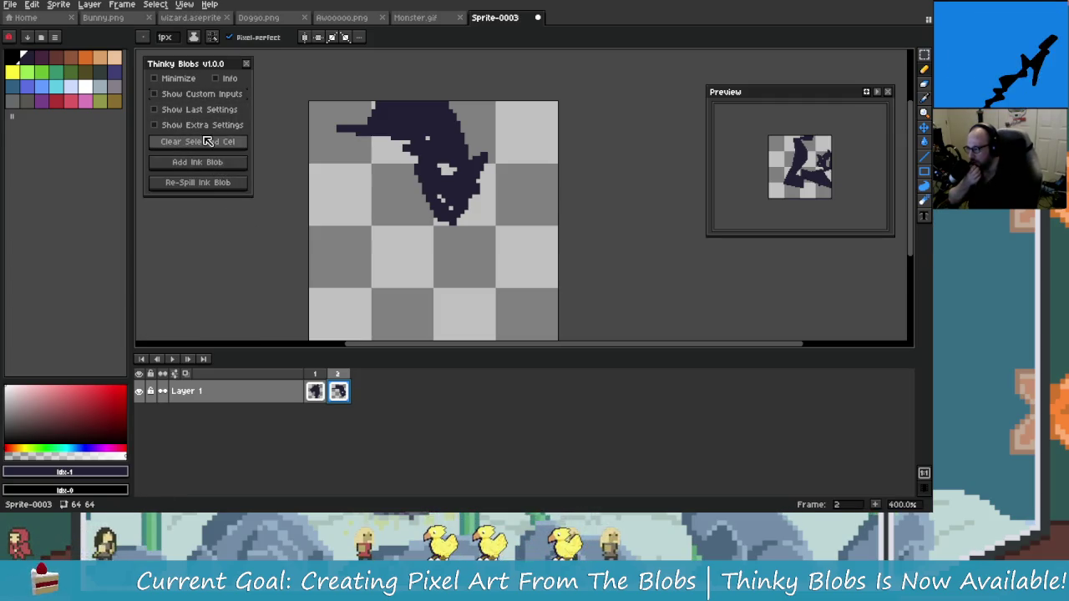
left_click(209, 142)
- Add a new ink blob to frame 2 and re-spill it repeatedly
left_click(220, 162)
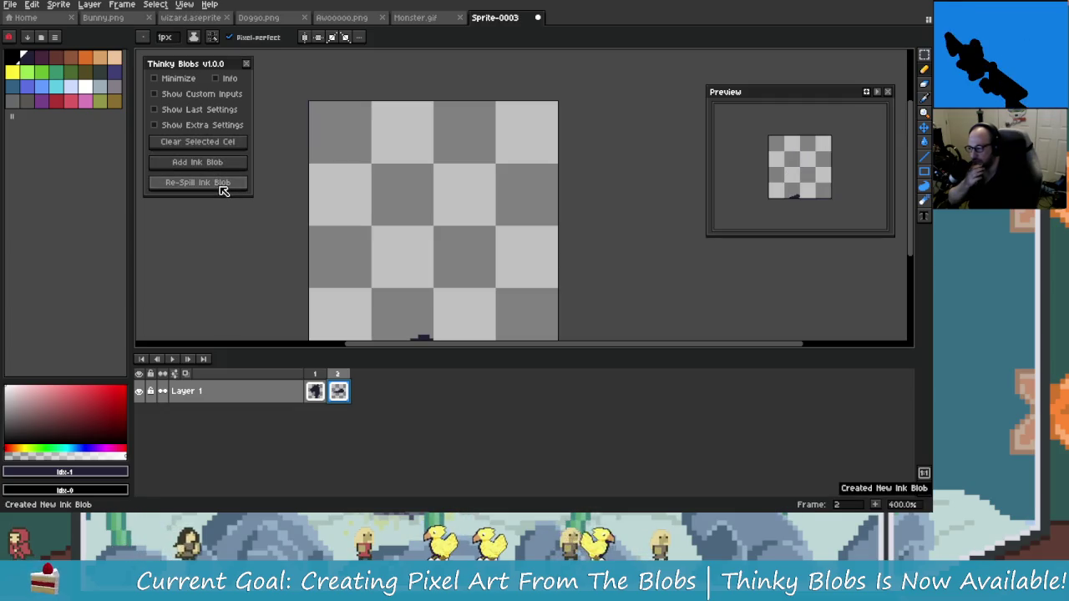
left_click(221, 182)
left_click(221, 182)
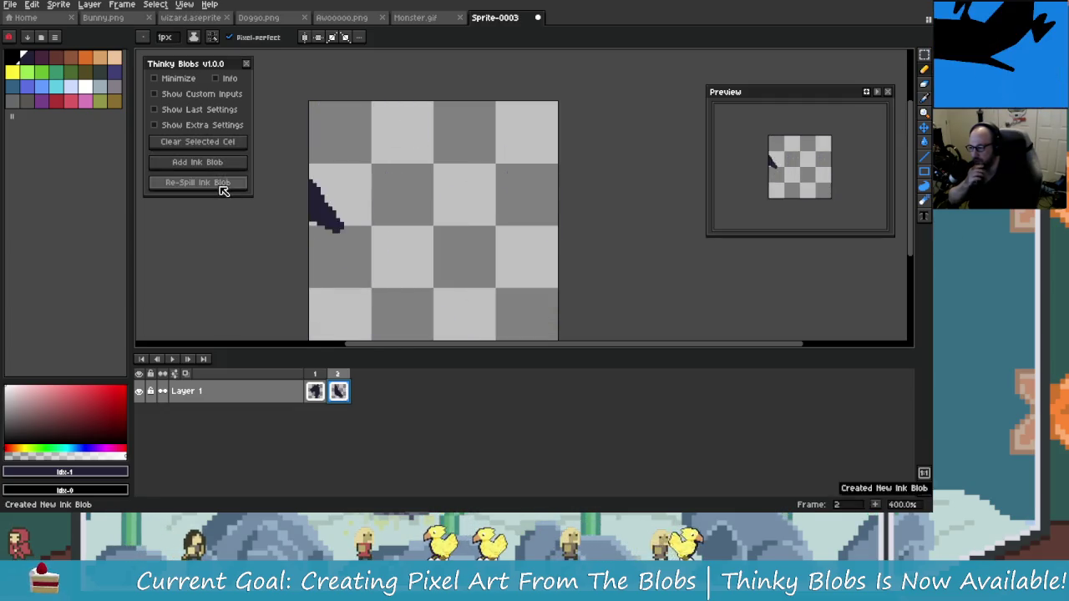
left_click(222, 182)
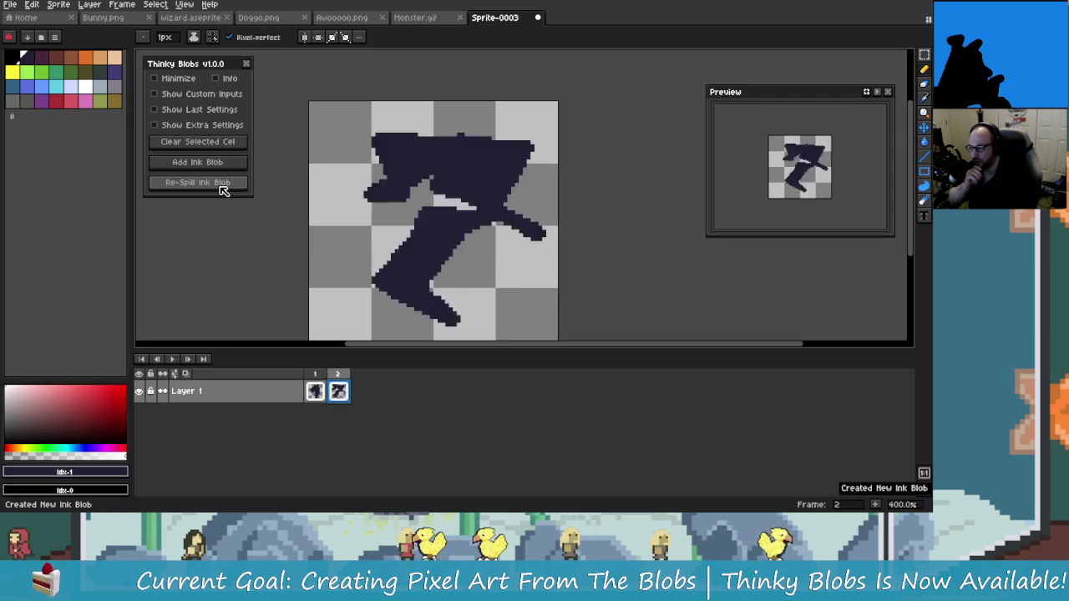
scroll(398, 248, "down", 2)
left_click(222, 182)
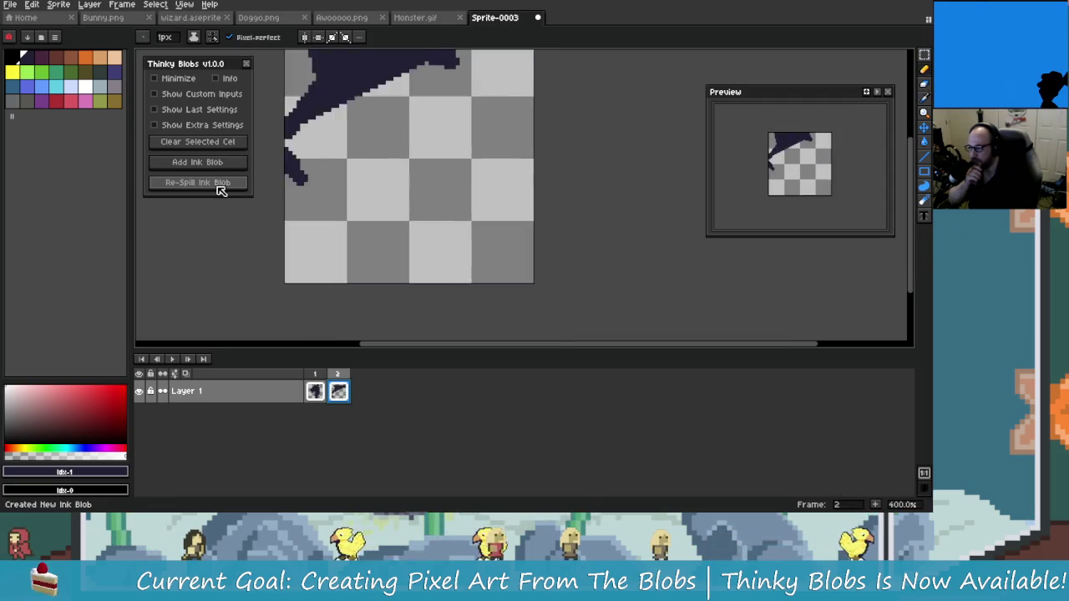
left_click(226, 182)
left_click(235, 183)
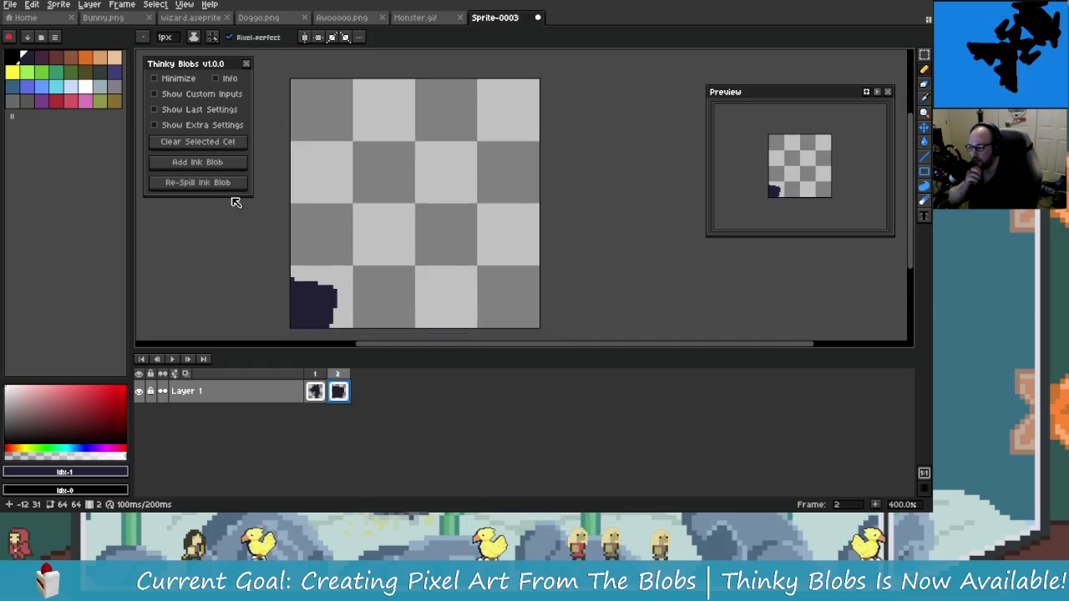
left_click(239, 188)
left_click(232, 186)
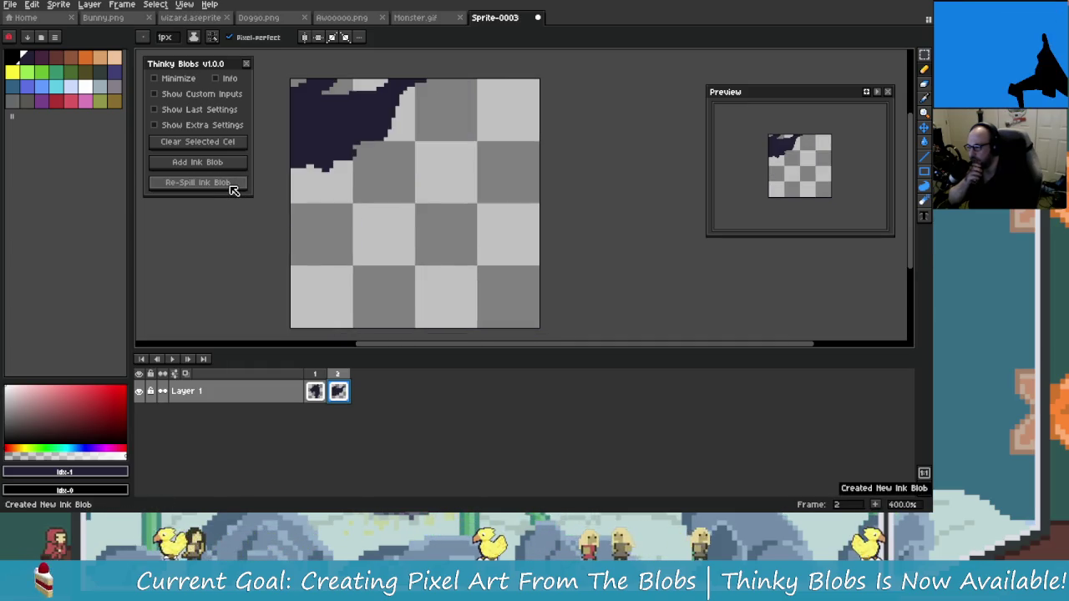
left_click(232, 188)
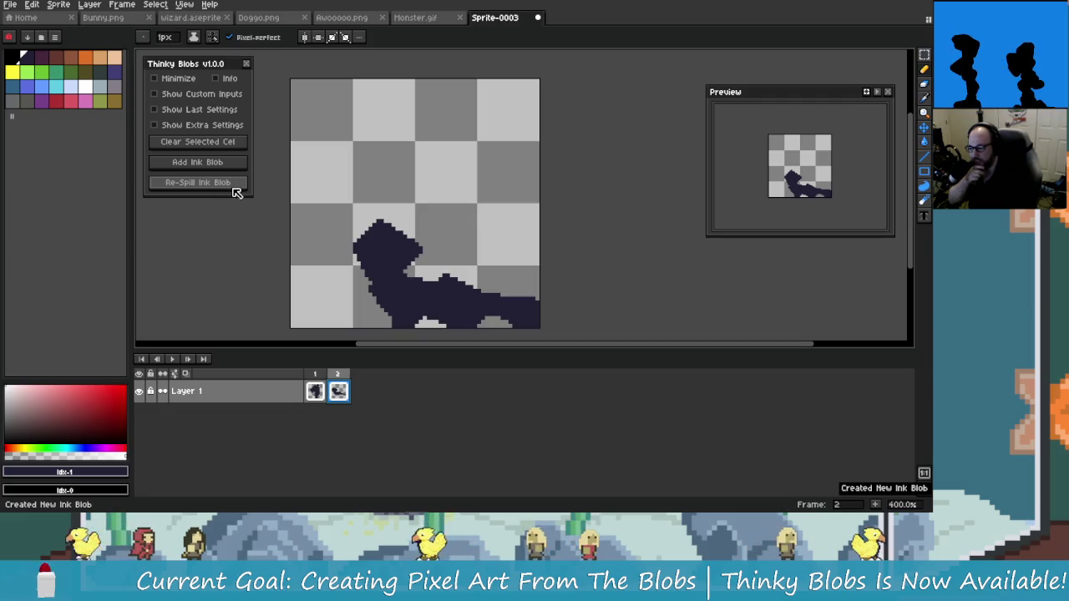
left_click(230, 185)
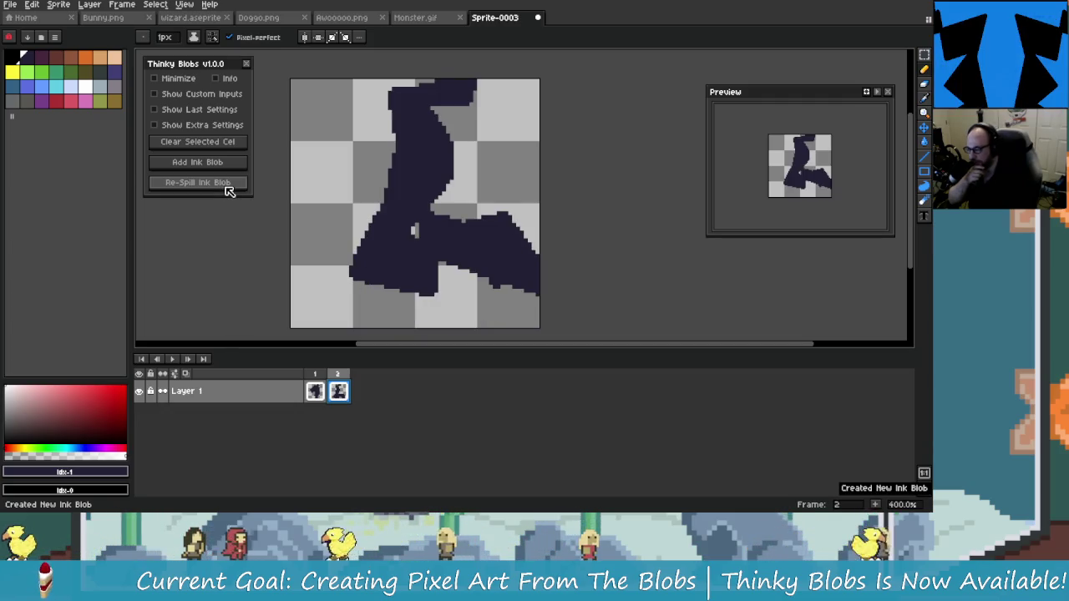
left_click(229, 189)
left_click(229, 189)
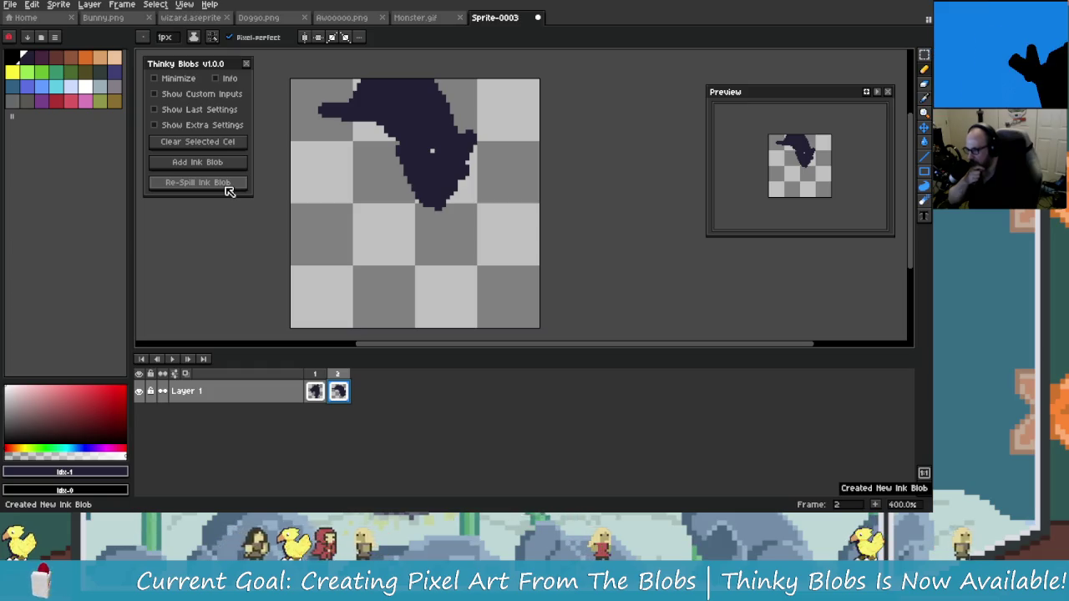
left_click(229, 191)
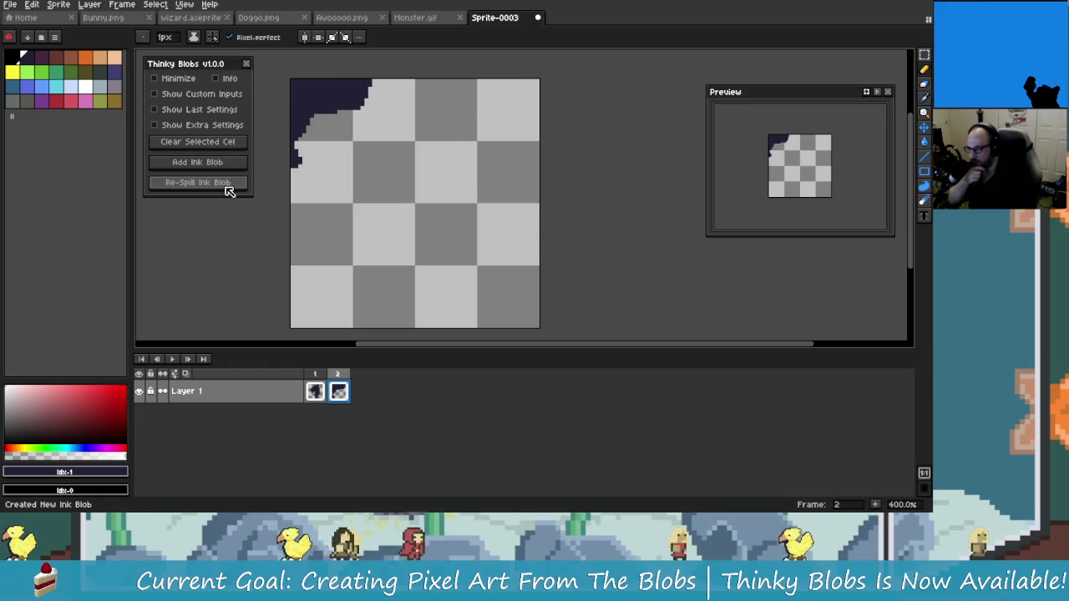
left_click(229, 186)
left_click(221, 185)
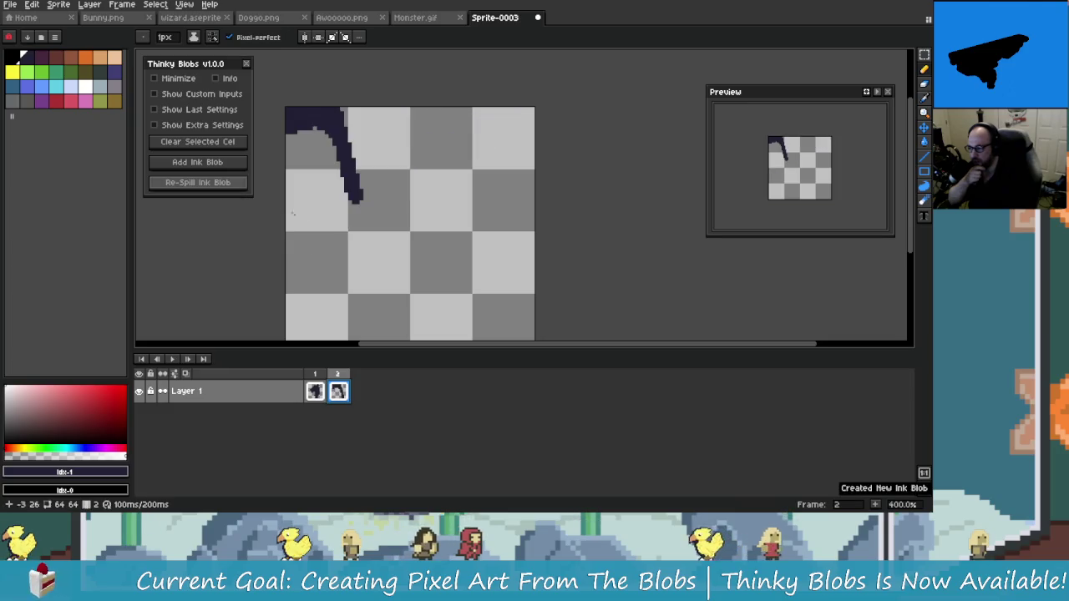
- Keep re-spilling until a larger, usable blob shape appears
scroll(359, 224, "down", 1)
left_click(240, 185)
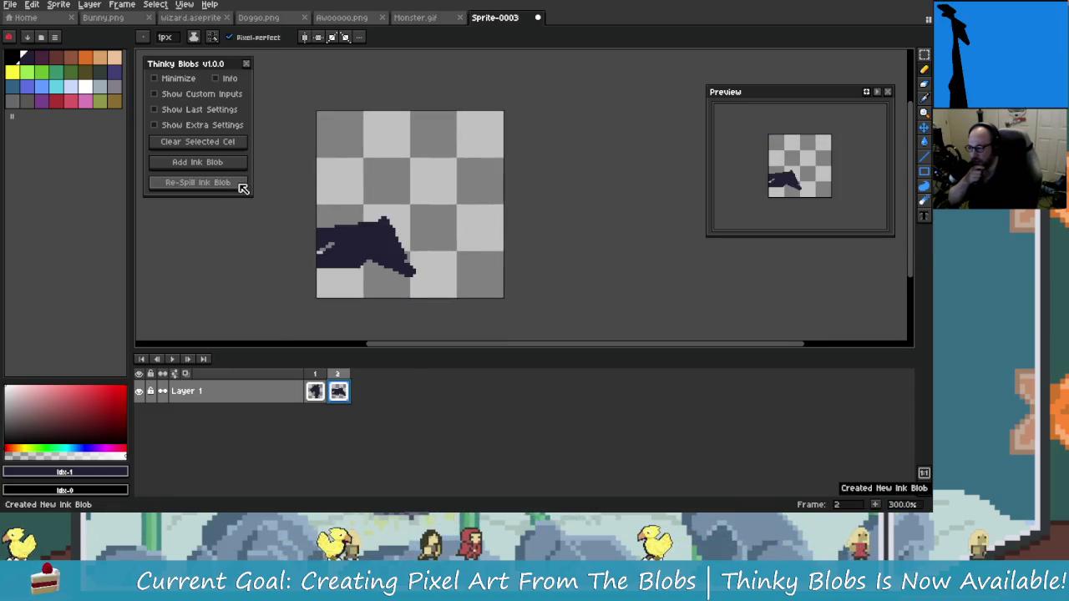
left_click(240, 187)
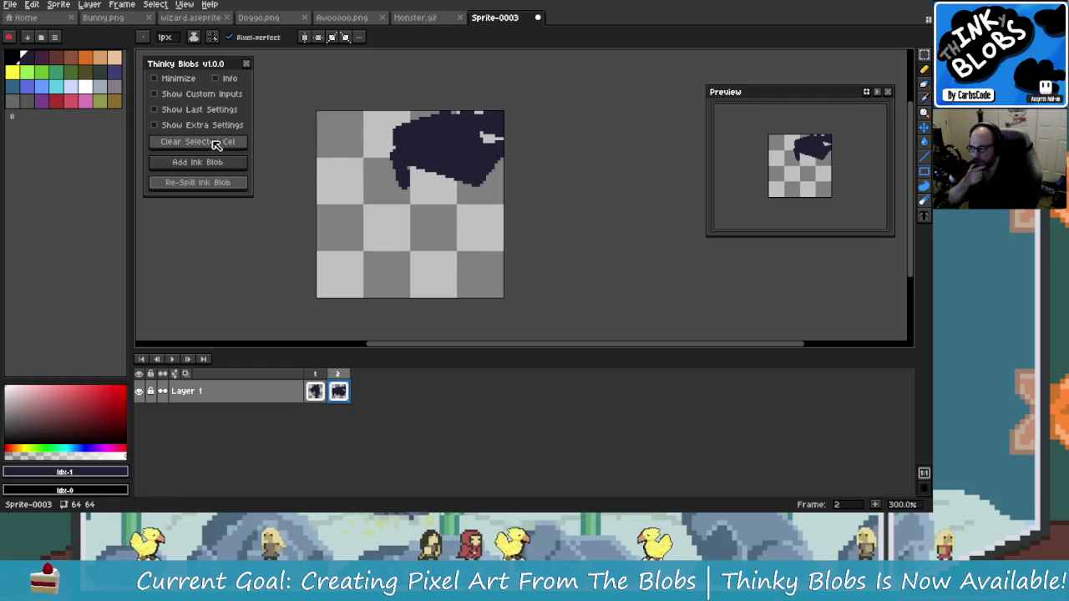
left_click(223, 186)
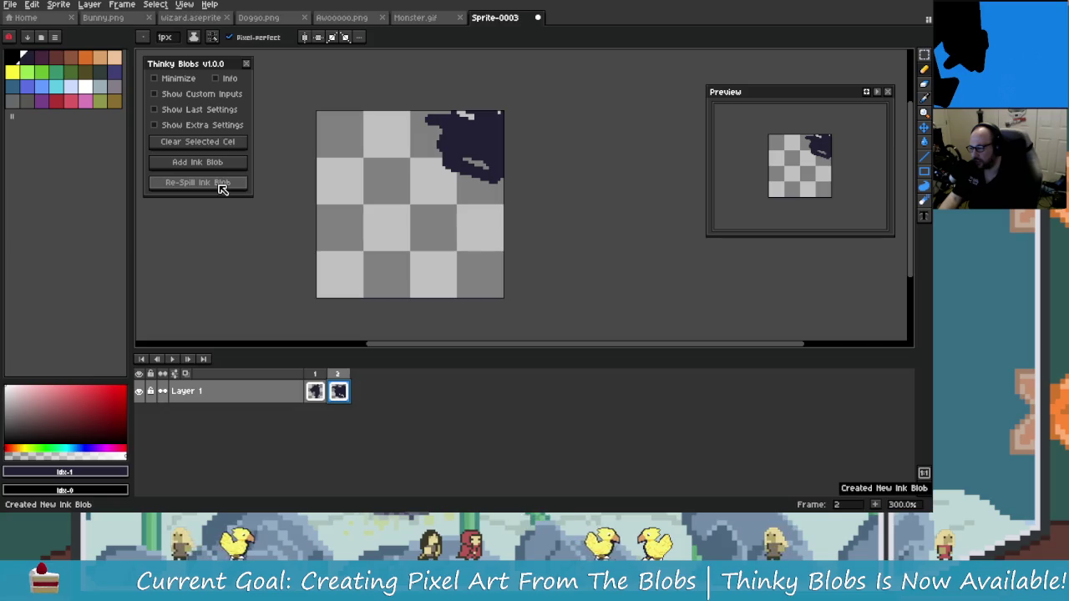
left_click(223, 185)
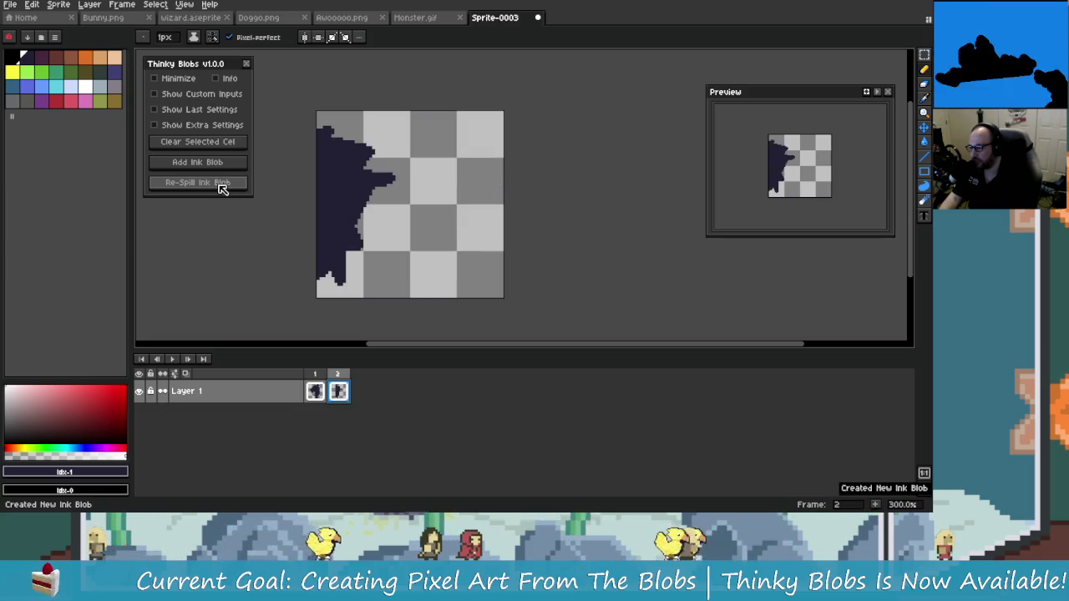
left_click(222, 186)
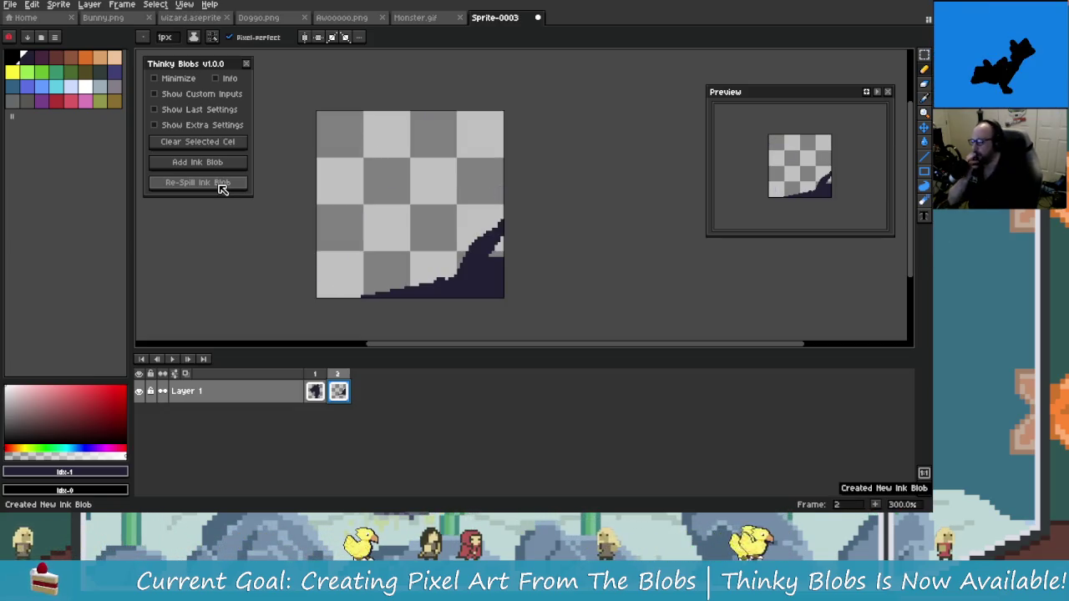
left_click(222, 186)
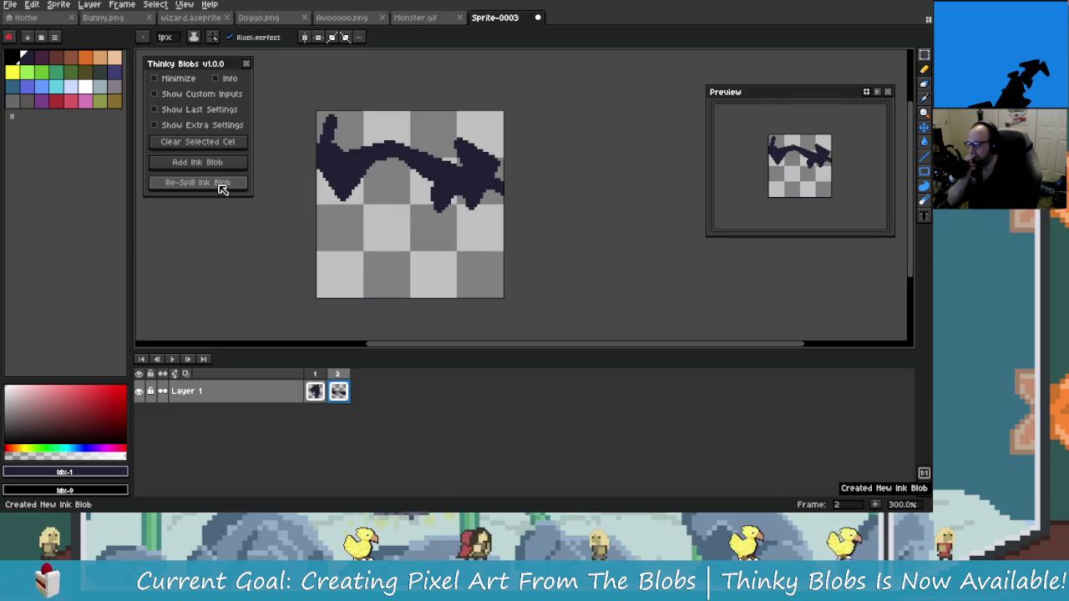
left_click(222, 186)
left_click(222, 185)
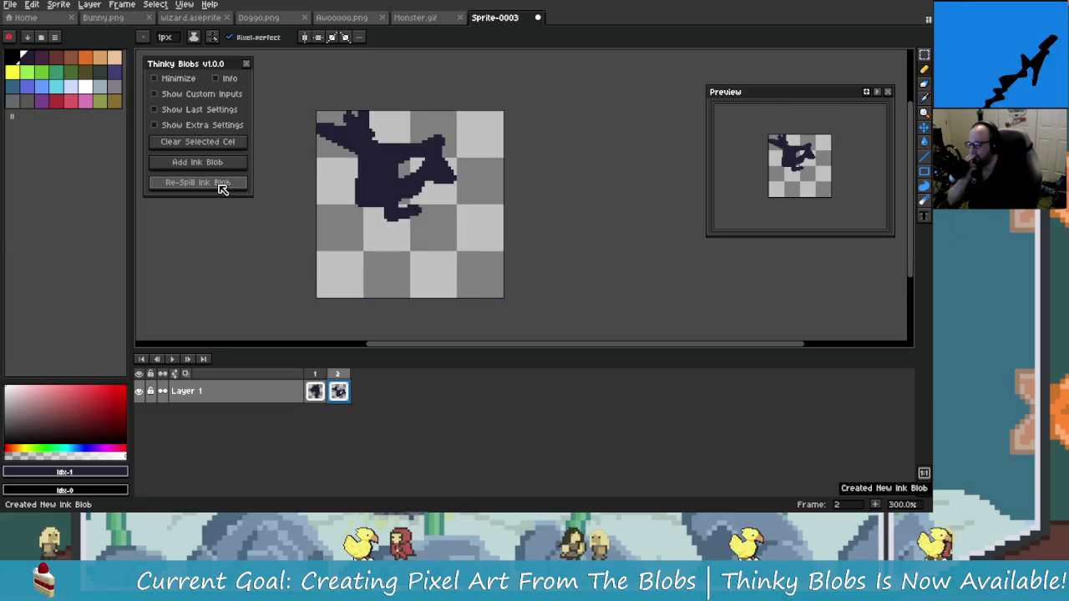
left_click(221, 185)
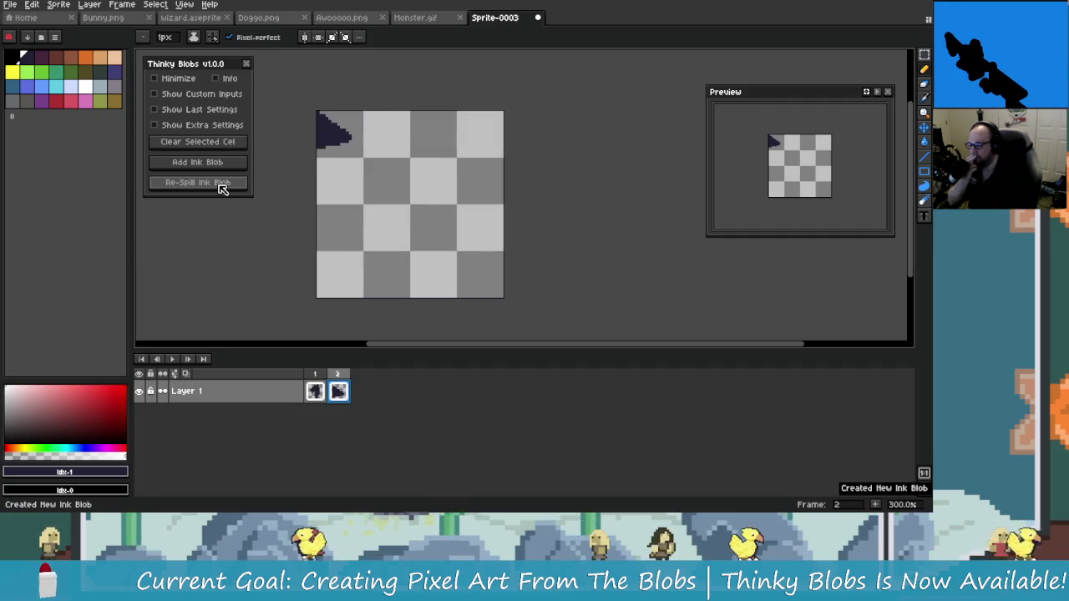
left_click(220, 185)
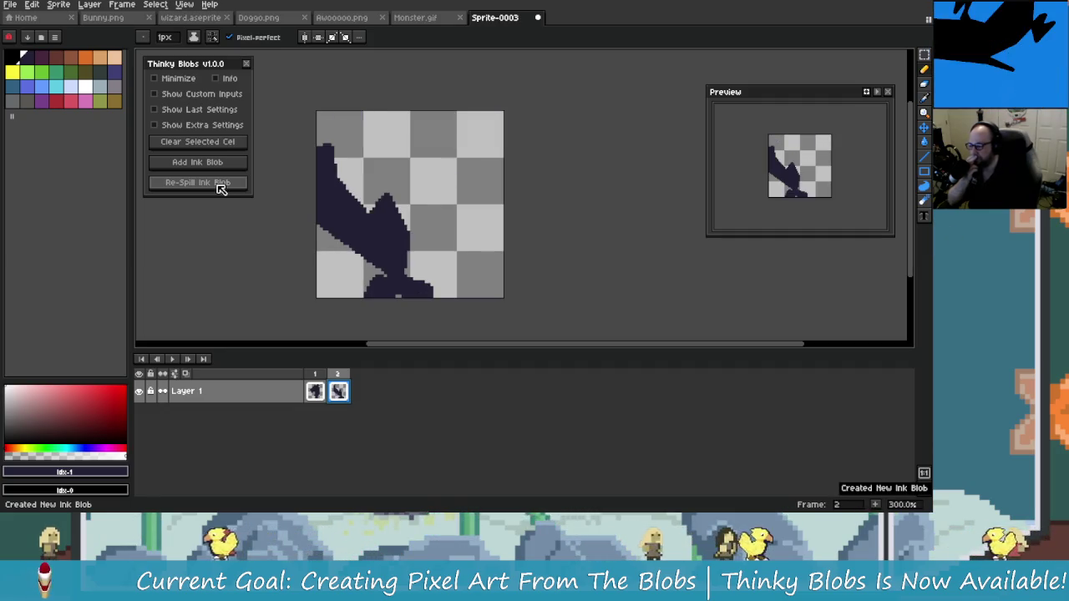
left_click(219, 185)
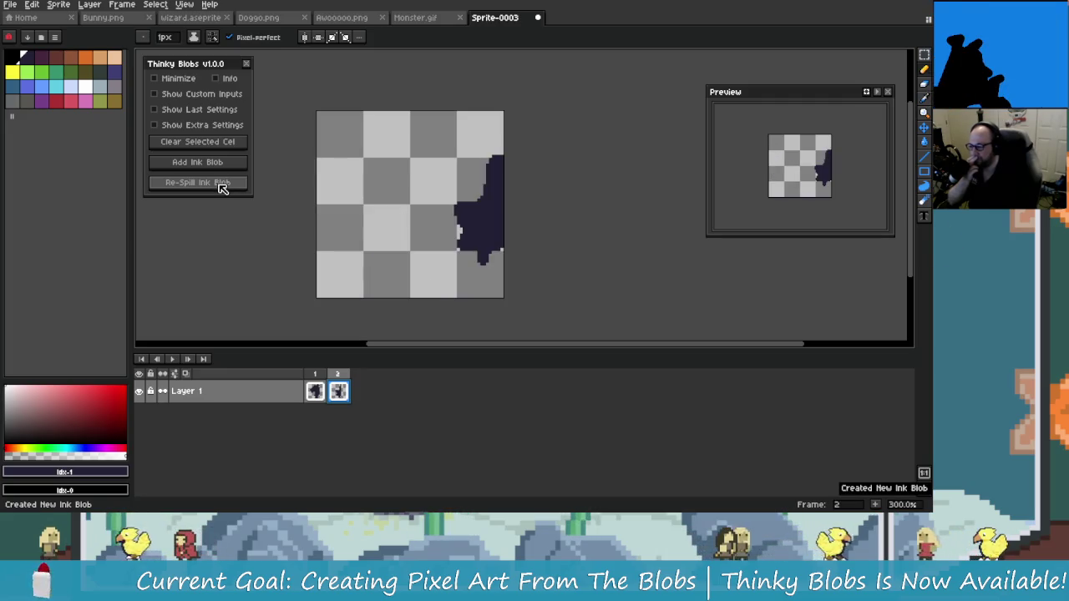
left_click_drag(262, 188, 255, 119)
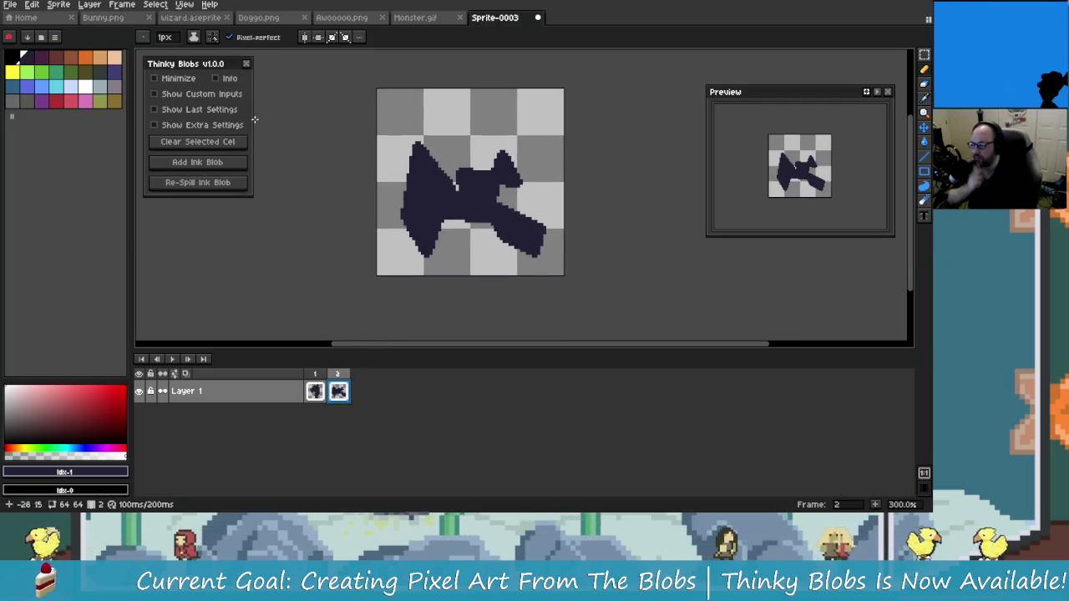
- Create a new 128×128 blank sprite, Sprite-0004
left_click(10, 5)
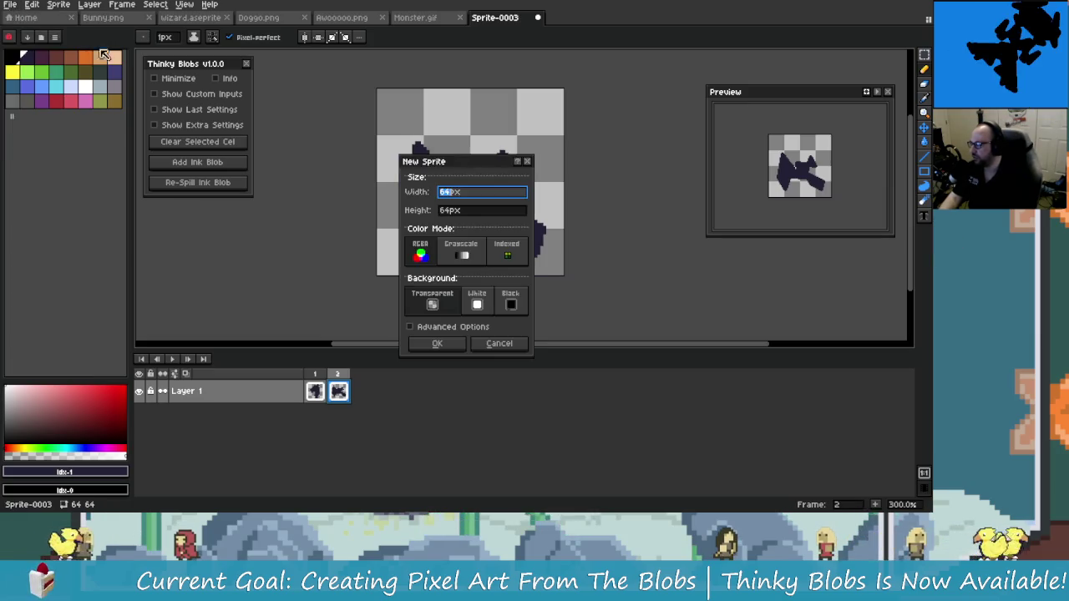
key("Tab")
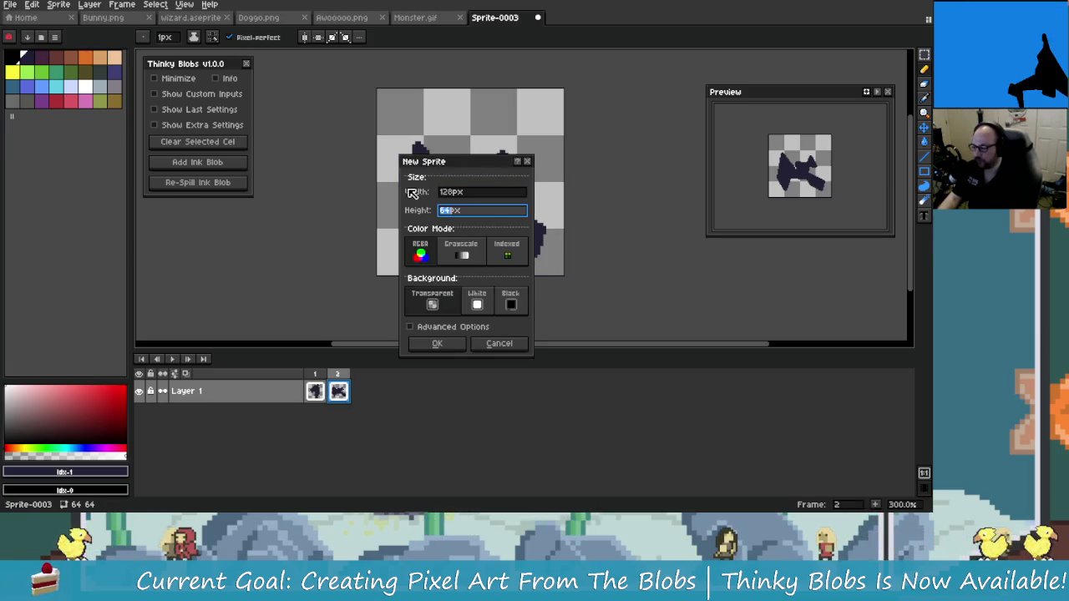
key("Return")
scroll(447, 182, "up", 1)
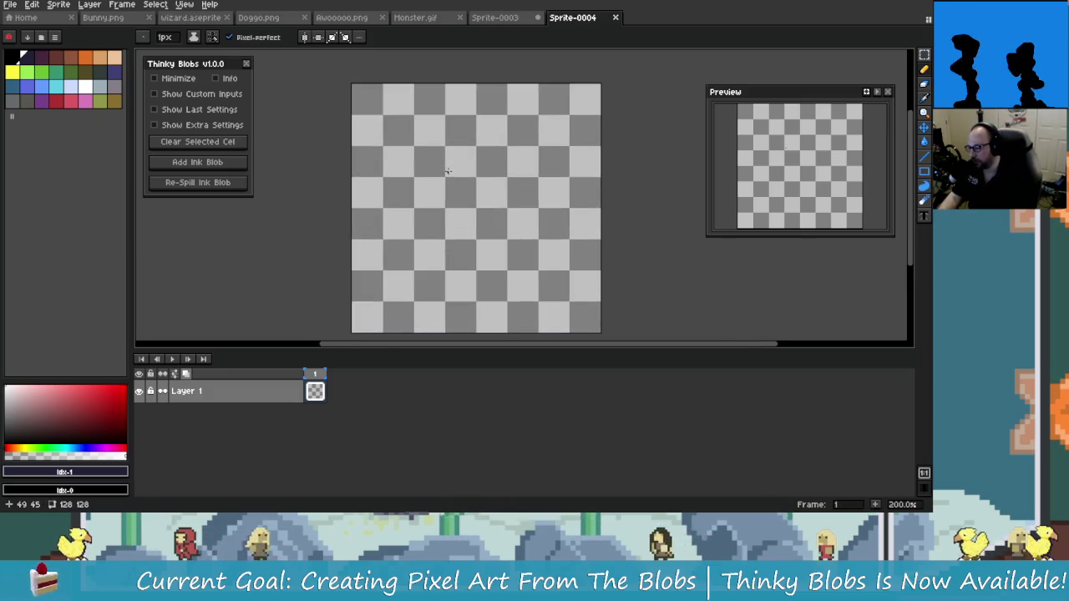
scroll(448, 182, "up", 1)
scroll(448, 182, "down", 1)
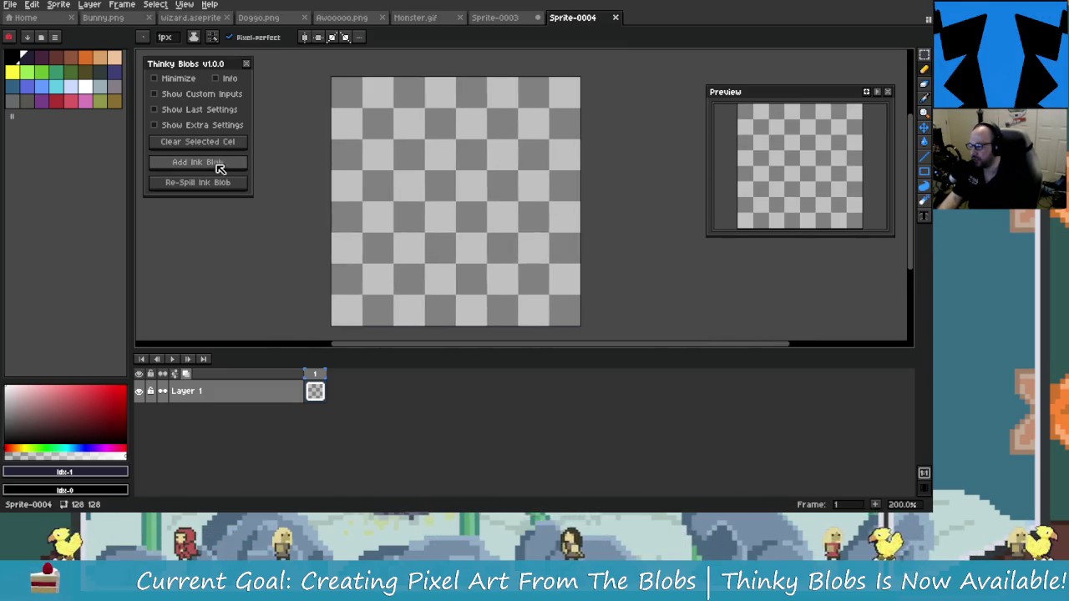
- Spill a random dark ink blob with Thinky Blobs and re-roll it into a tall shape
left_click(215, 162)
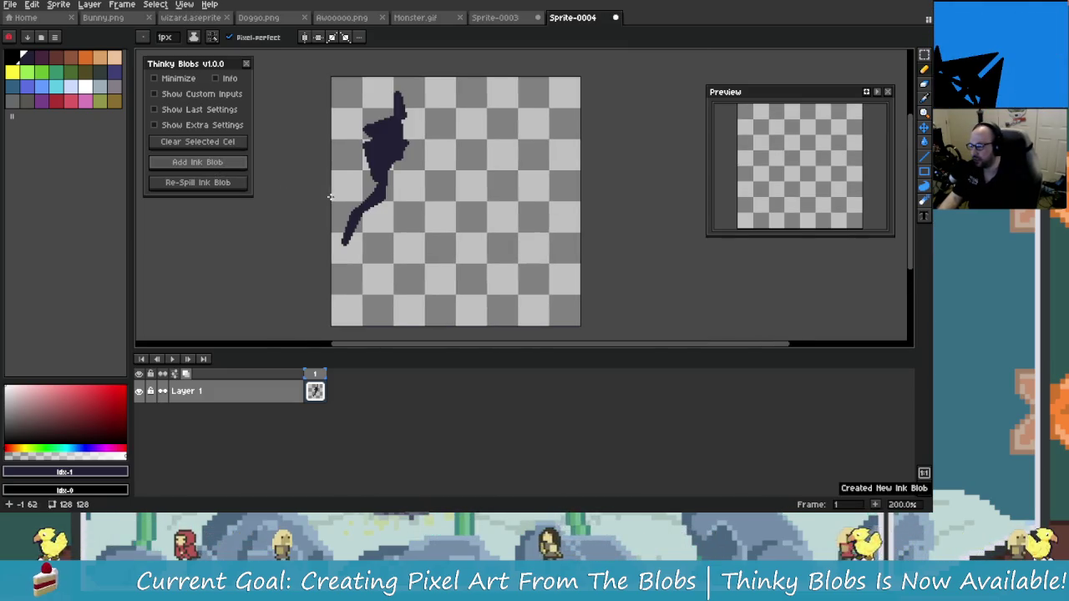
left_click(233, 188)
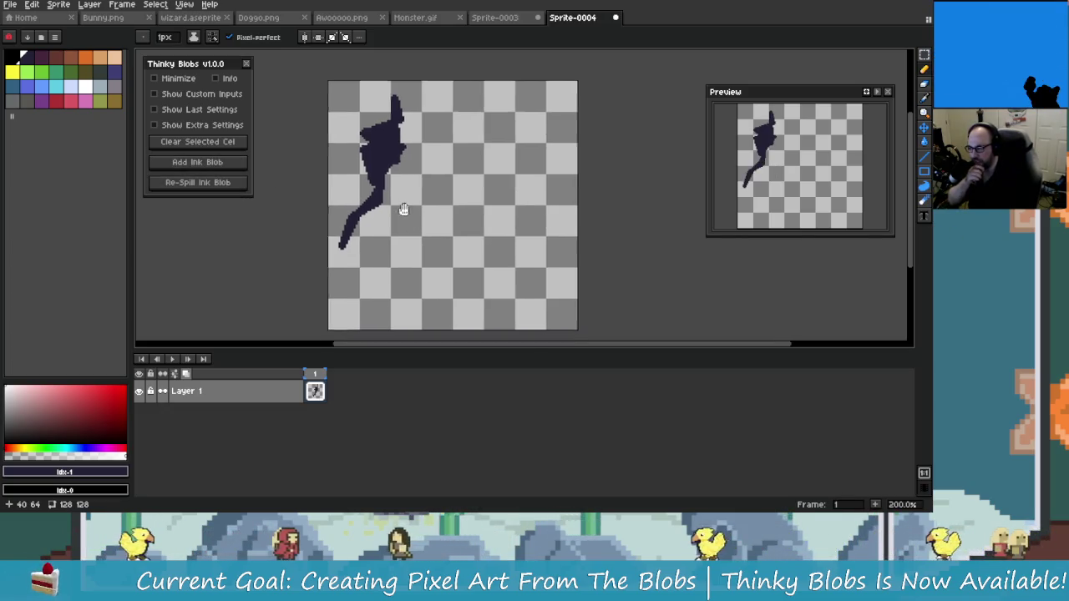
scroll(404, 228, "up", 1)
scroll(403, 228, "down", 1)
scroll(406, 235, "left", 1)
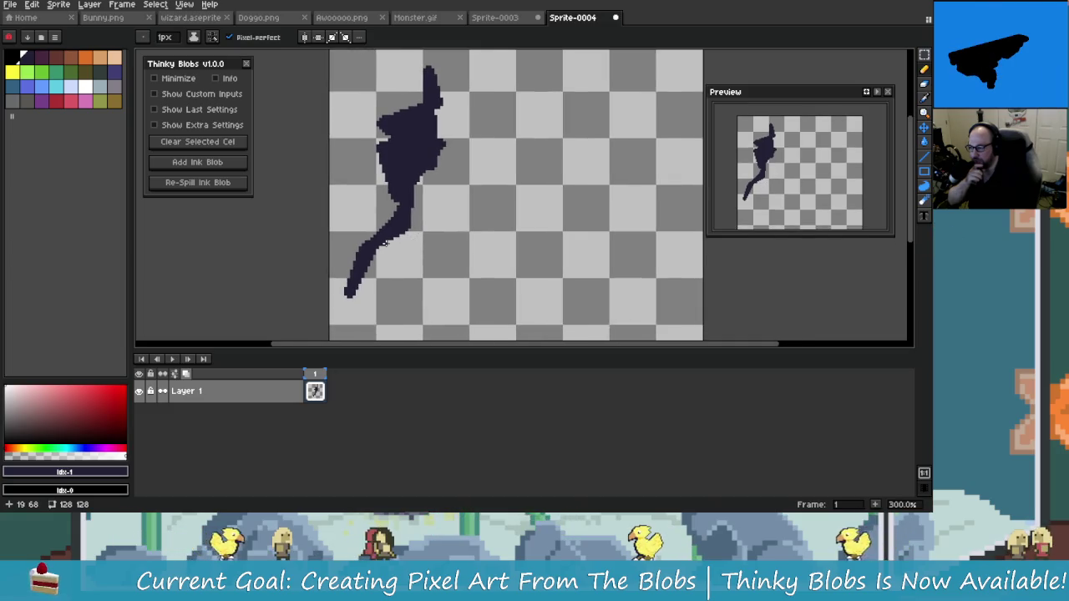
- Sketch a test loop around the blob, undo it, and re-centre the view
left_click_drag(434, 106, 418, 77)
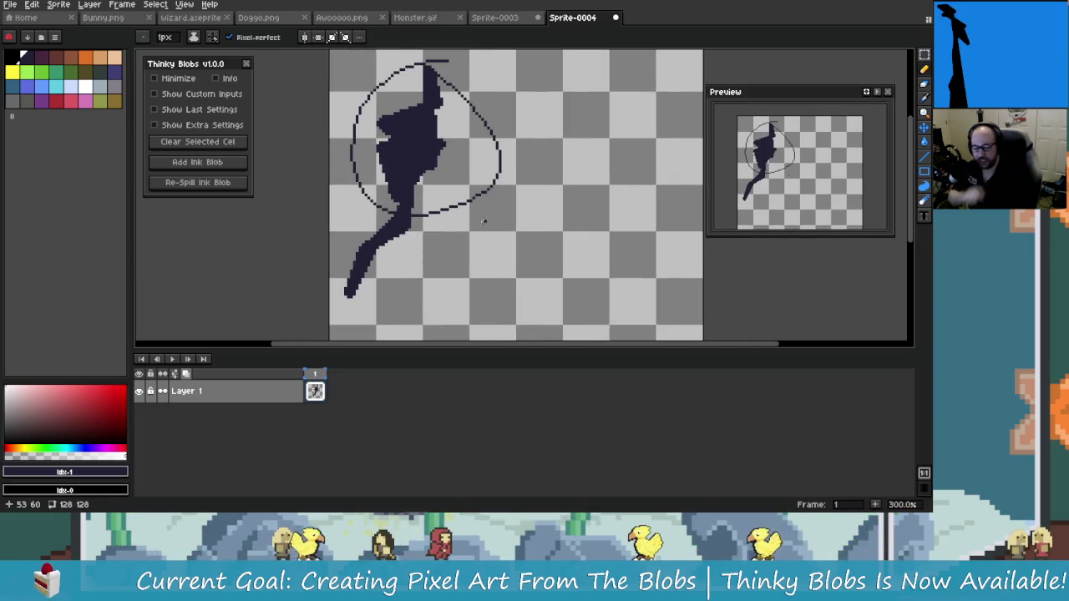
key("ctrl+z")
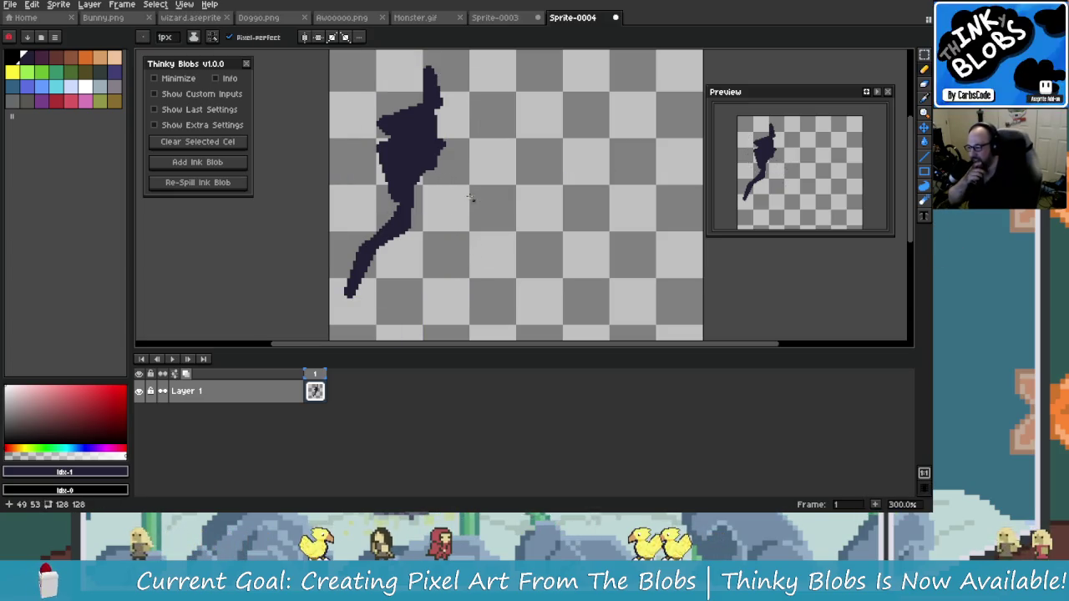
mouse_move(460, 186)
left_mouse_down()
mouse_move(440, 203)
mouse_move(446, 193)
left_mouse_up()
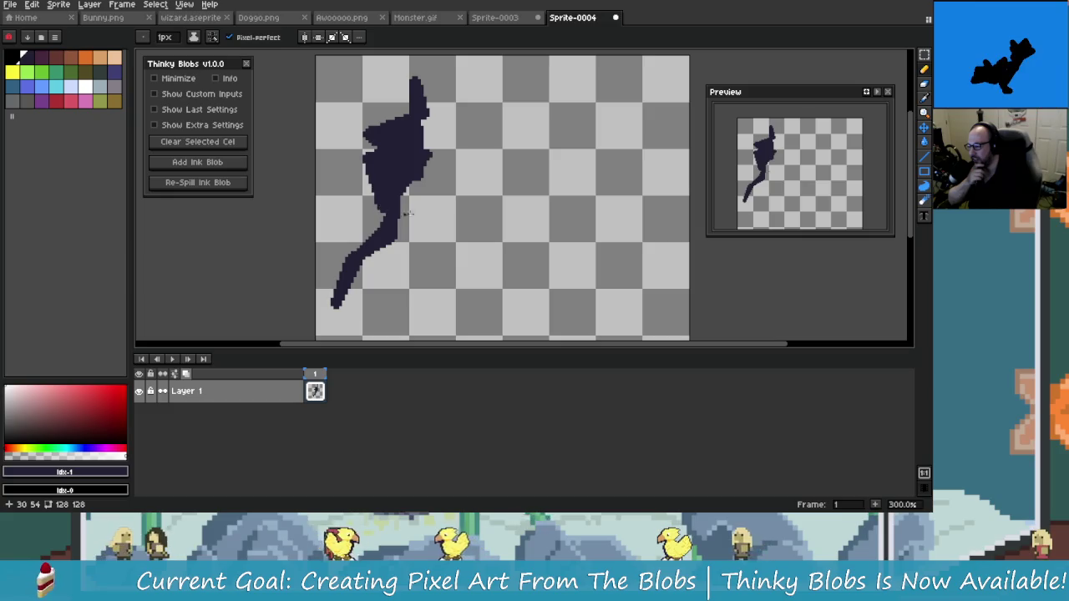
scroll(417, 255, "up", 1)
scroll(417, 255, "up", 1)
mouse_move(427, 239)
left_mouse_down()
mouse_move(512, 239)
mouse_move(430, 249)
mouse_move(477, 181)
mouse_move(535, 153)
mouse_move(484, 162)
left_mouse_up()
scroll(434, 244, "down", 1)
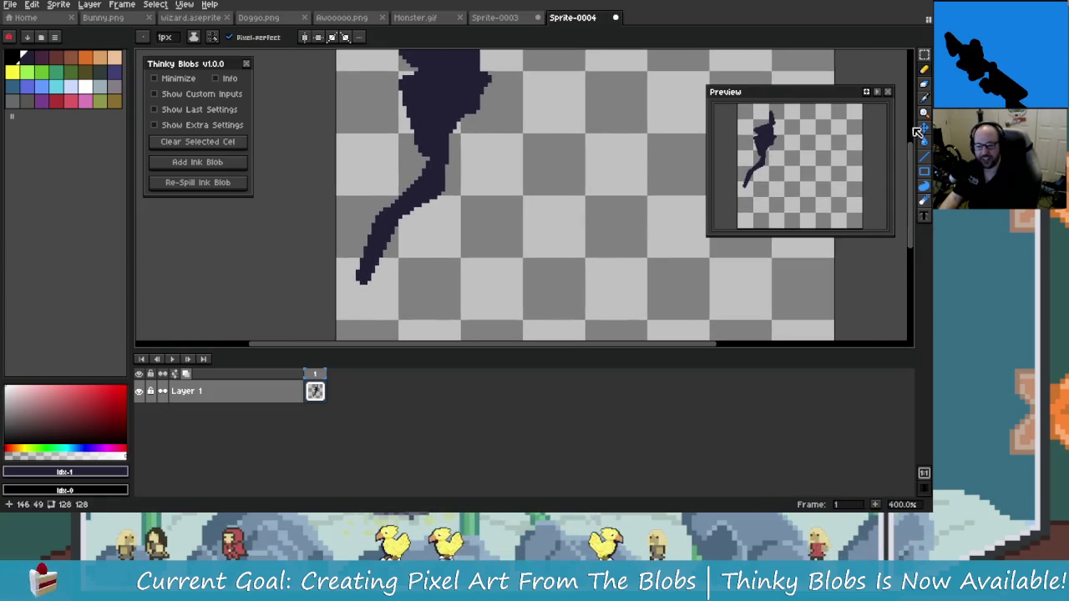
scroll(535, 186, "up", 2)
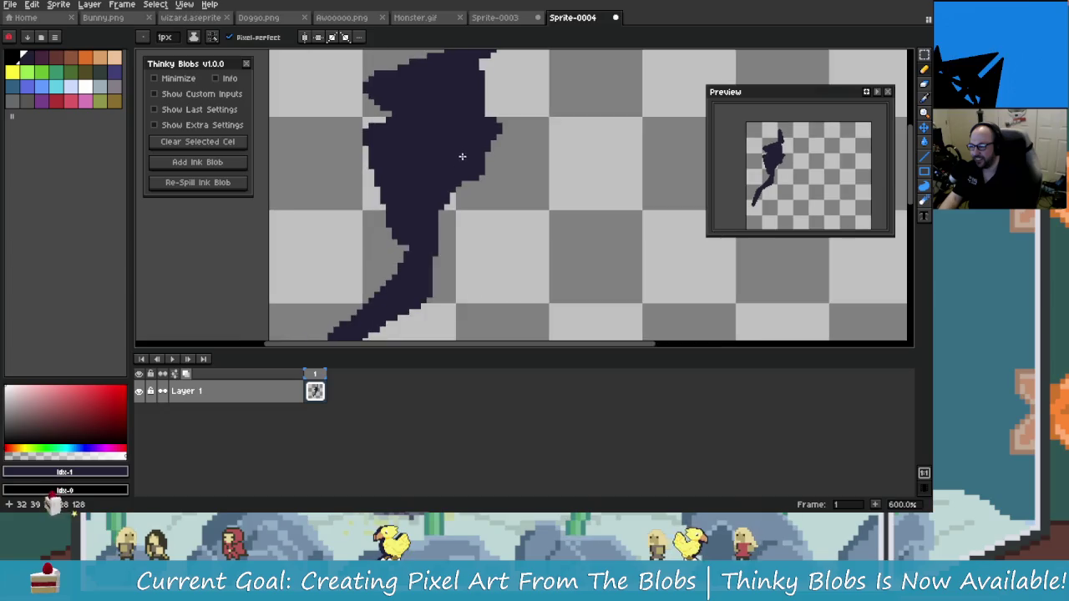
- Toggle Thinky Blobs' Show Extra Settings and Show Last Settings on and off
left_click(219, 125)
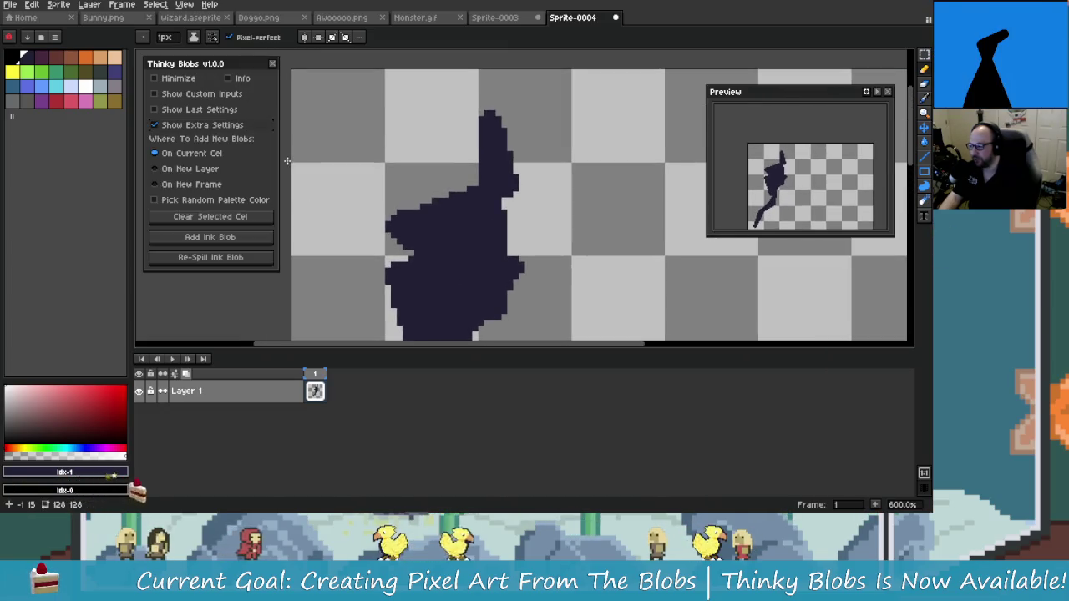
left_click(240, 125)
left_click(234, 109)
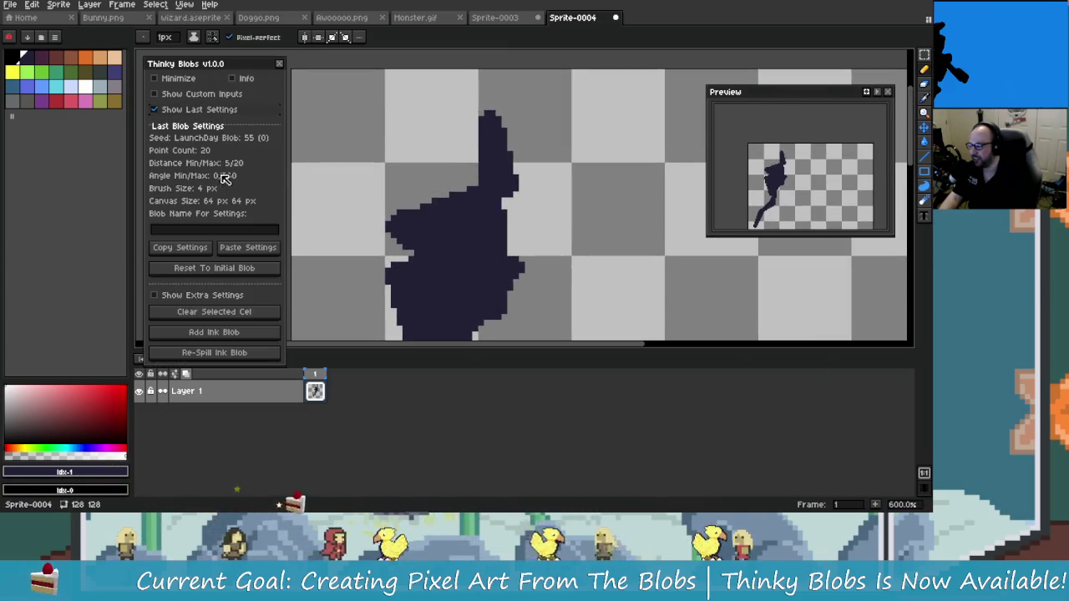
left_click(173, 109)
scroll(585, 220, "down", 1)
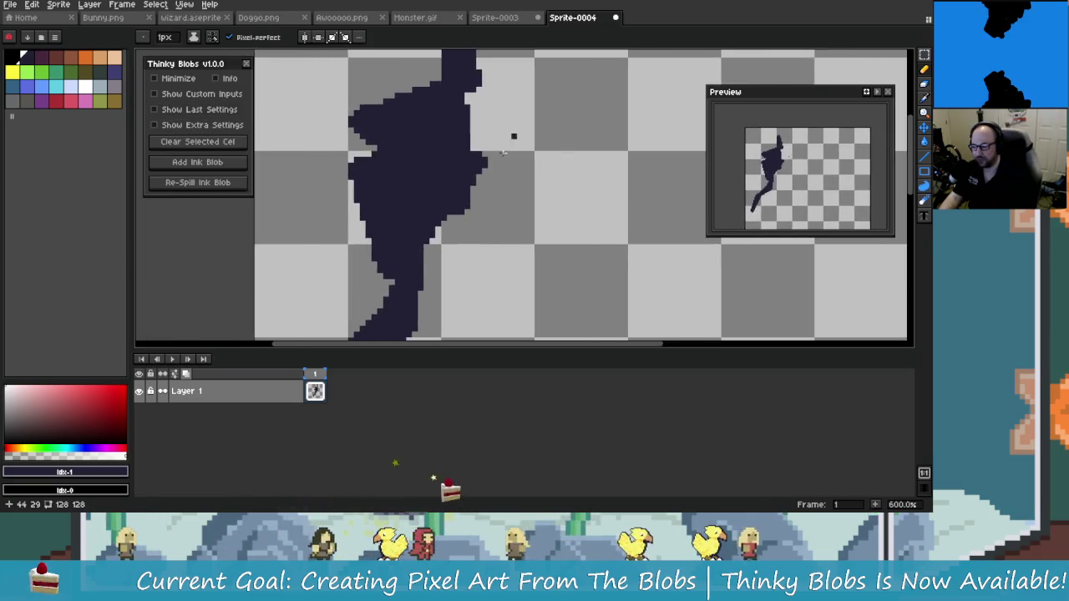
scroll(513, 136, "down", 2)
scroll(490, 248, "down", 1)
scroll(498, 242, "up", 2)
scroll(651, 150, "down", 1)
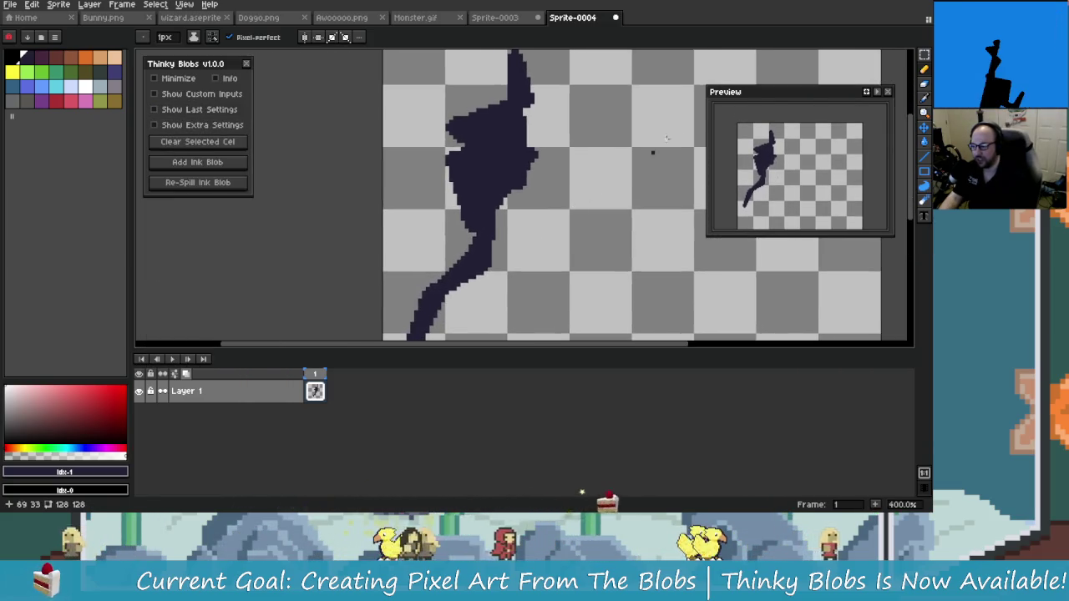
scroll(559, 191, "up", 1)
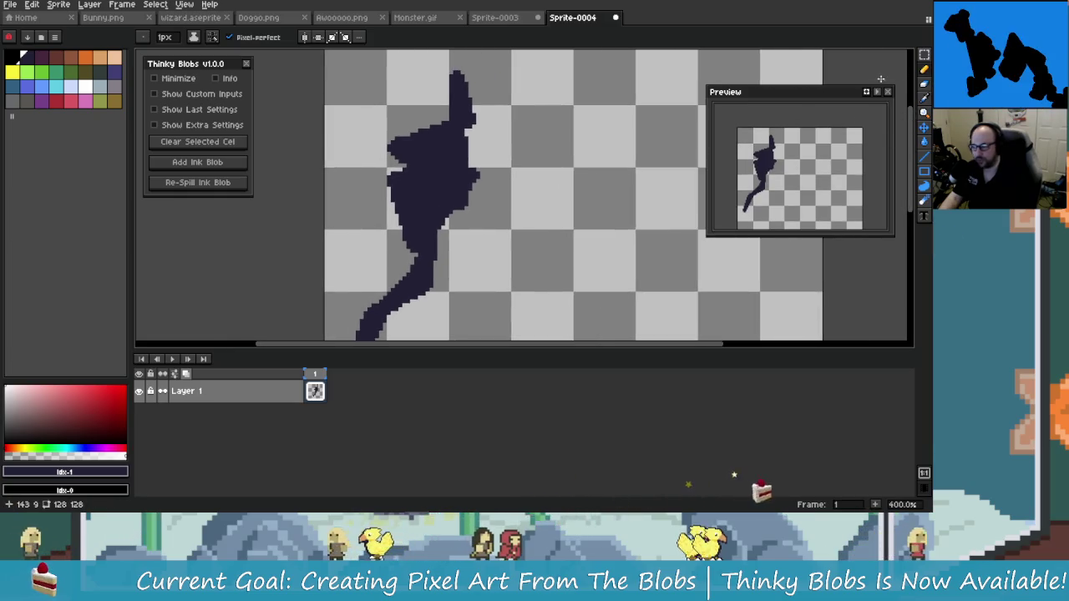
- Check the last blob settings again, then shrink the timeline to enlarge the canvas area
left_click_drag(488, 209, 558, 191)
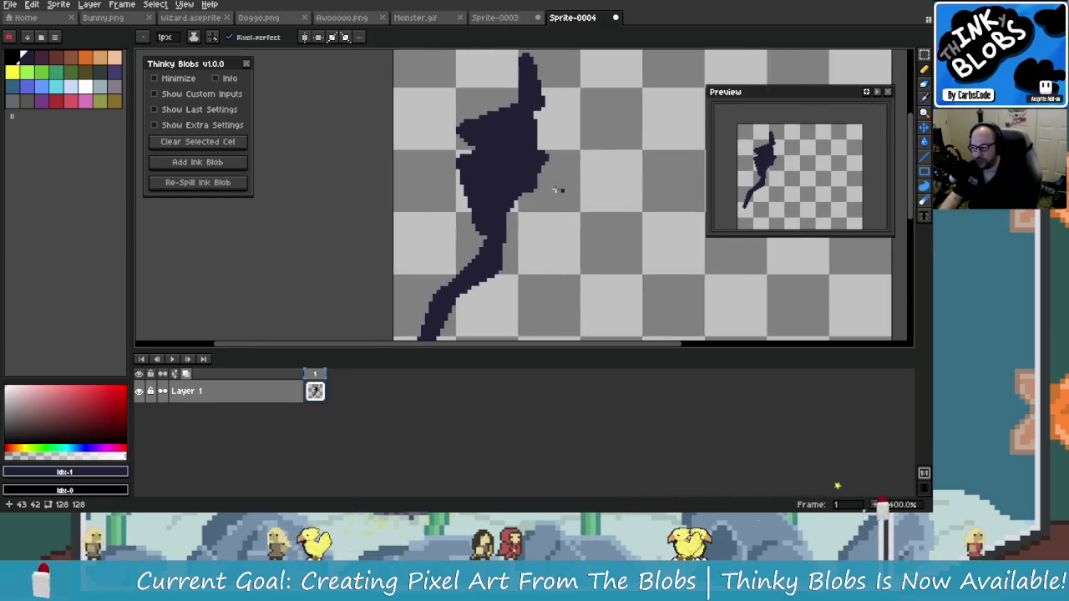
left_click(219, 110)
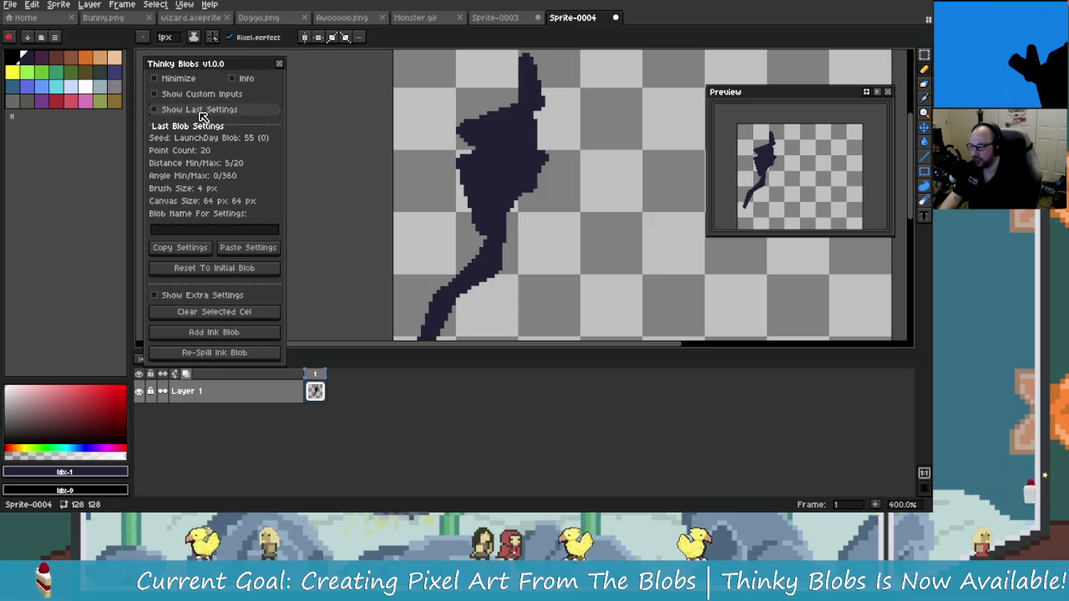
left_click(155, 109)
left_click_drag(590, 199, 527, 229)
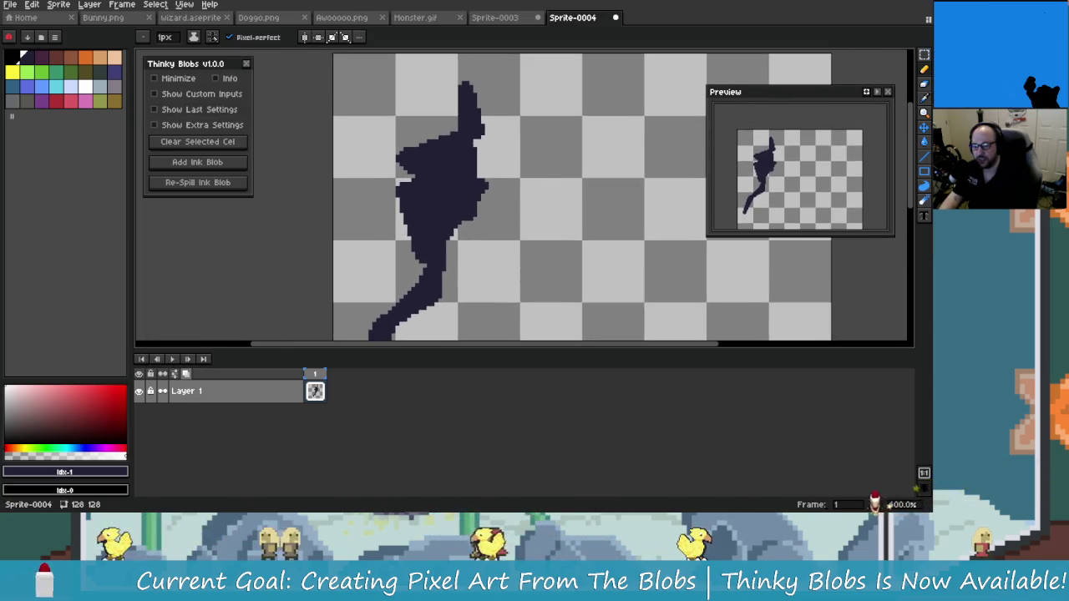
mouse_move(489, 359)
left_mouse_down()
mouse_move(343, 427)
mouse_move(343, 383)
left_mouse_up()
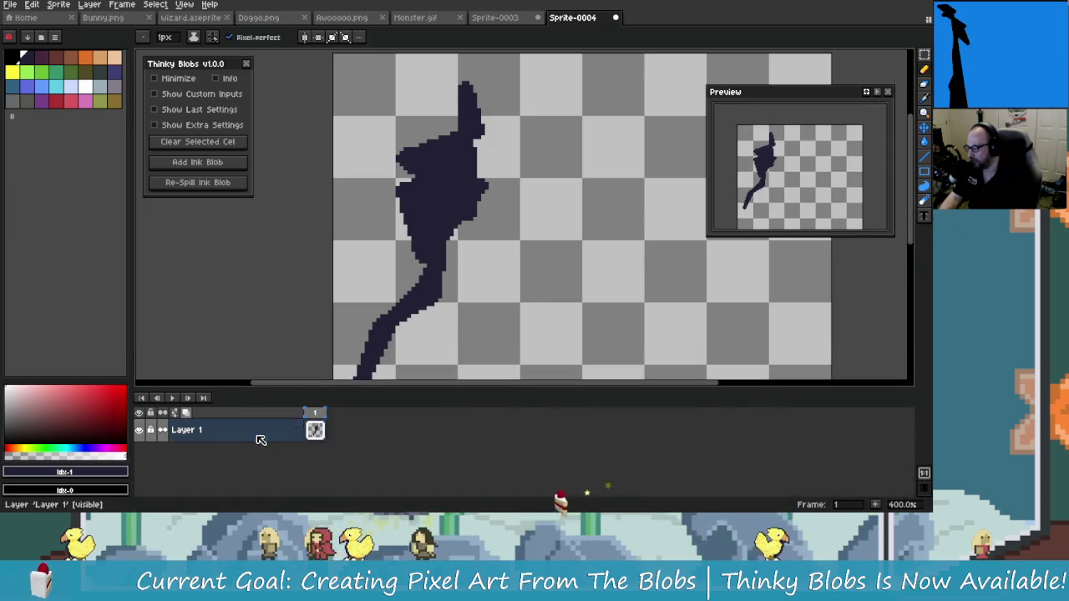
- Add an empty Layer 2 above Layer 1 via New Layer and enlarge the canvas area
right_click(260, 404)
left_click(351, 432)
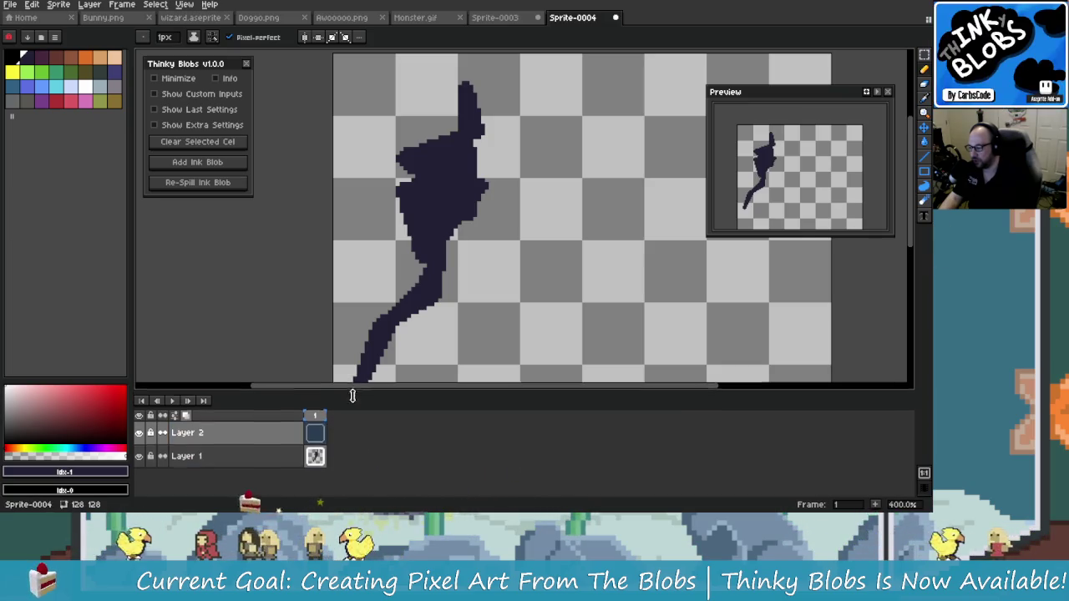
left_click_drag(355, 405, 355, 467)
scroll(494, 229, "up", 1)
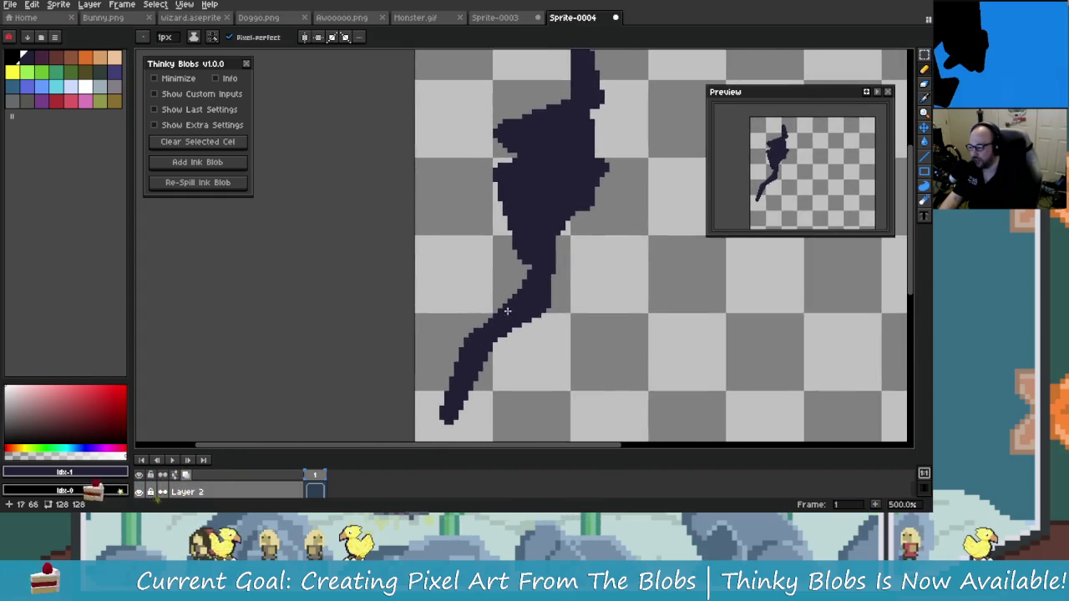
scroll(503, 274, "up", 1)
scroll(495, 220, "down", 1)
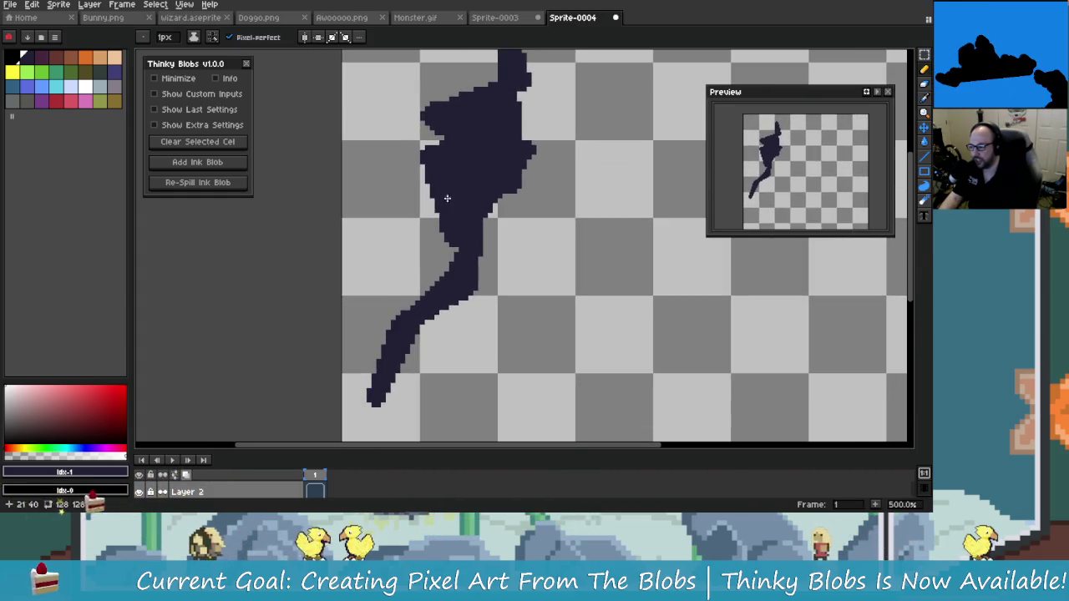
scroll(410, 272, "right", 1)
scroll(510, 220, "up", 1)
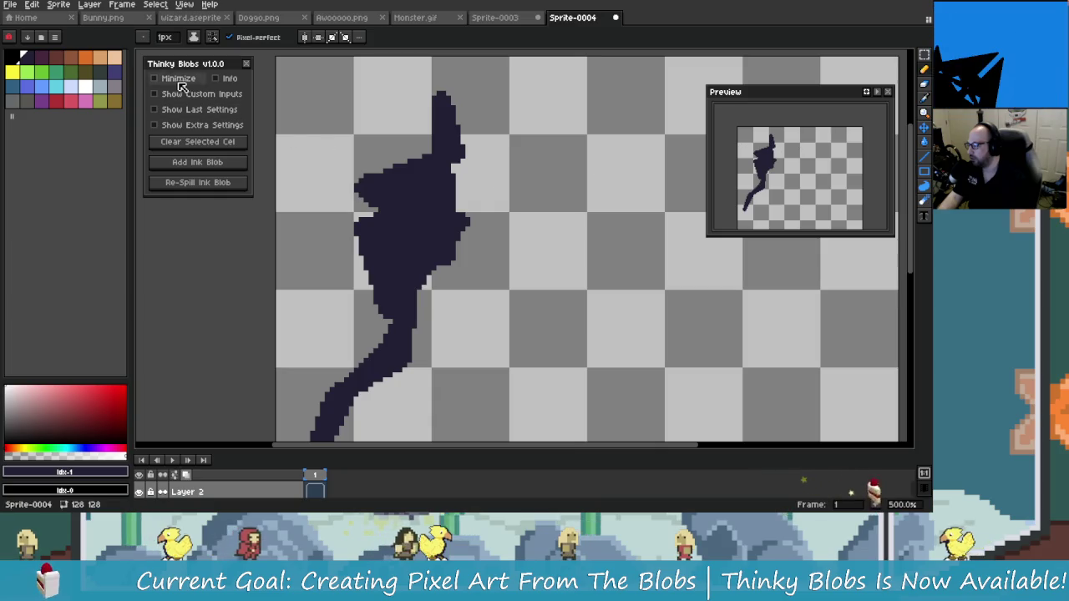
- With a 1-pixel peach pencil, draw a stripe down and along the figure's left edge
left_click(115, 57)
scroll(400, 227, "up", 4)
scroll(400, 227, "down", 2)
scroll(449, 120, "up", 4)
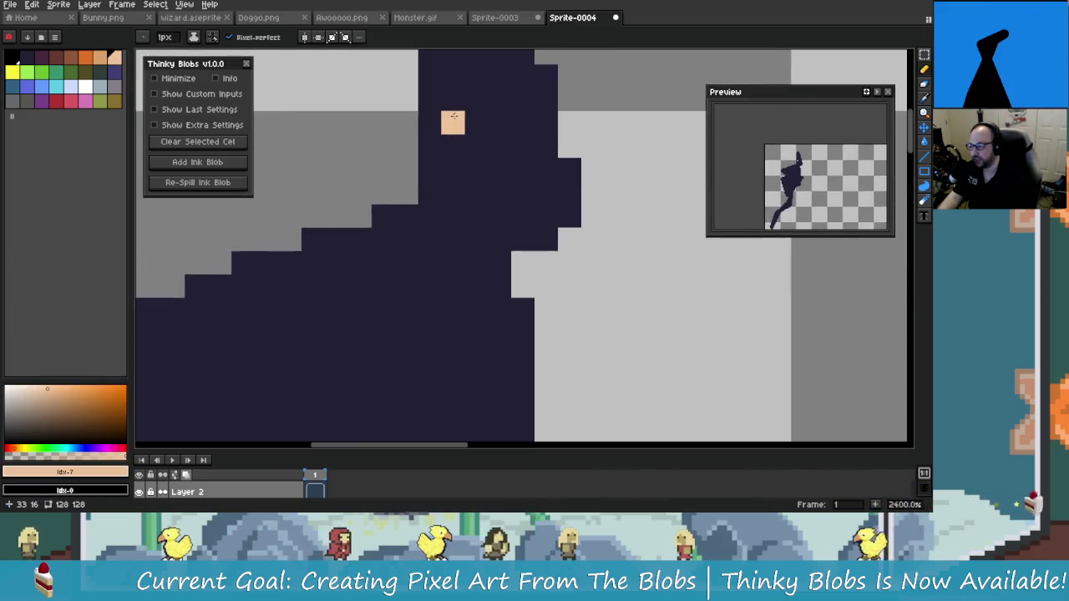
scroll(443, 148, "down", 3)
scroll(444, 97, "up", 1)
key("minus")
key("minus")
key("minus")
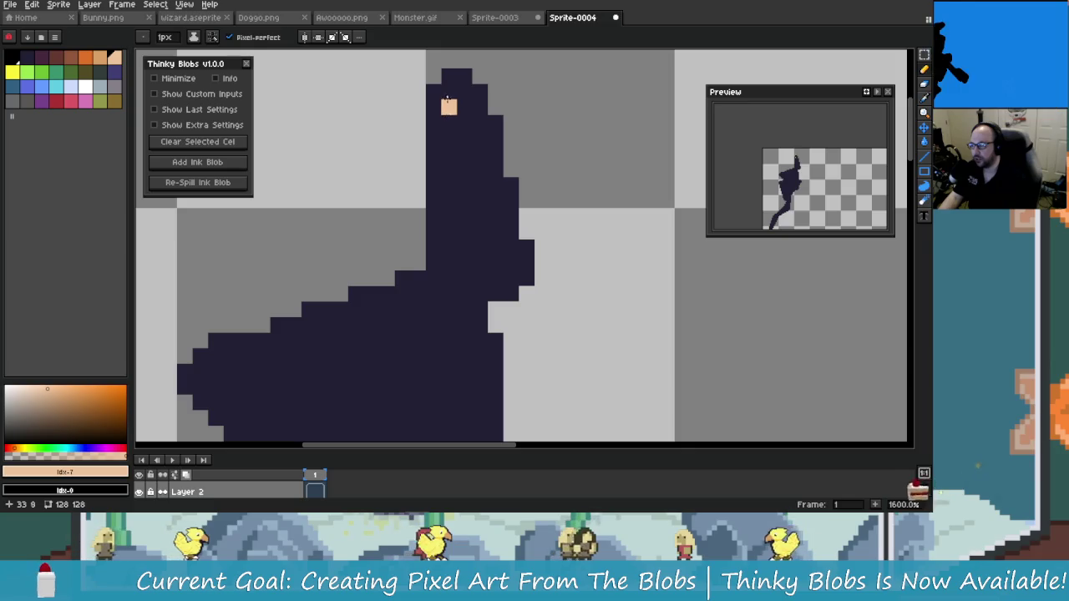
scroll(432, 93, "down", 2)
mouse_move(436, 56)
left_mouse_down()
mouse_move(436, 199)
mouse_move(437, 188)
left_mouse_up()
scroll(466, 222, "down", 1)
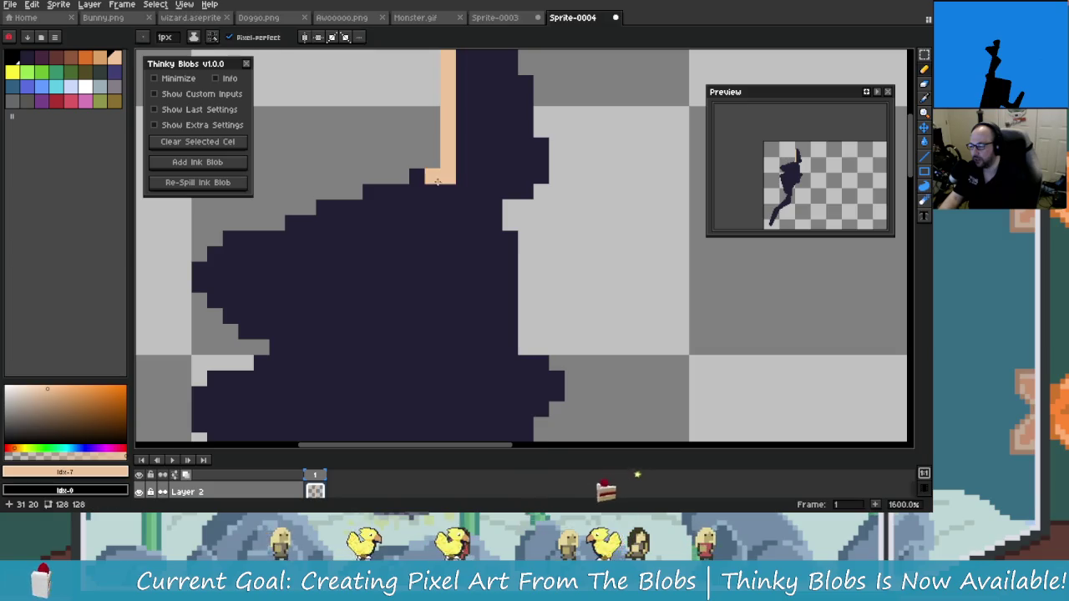
mouse_move(436, 188)
left_mouse_down()
mouse_move(215, 255)
mouse_move(201, 269)
mouse_move(213, 301)
left_mouse_up()
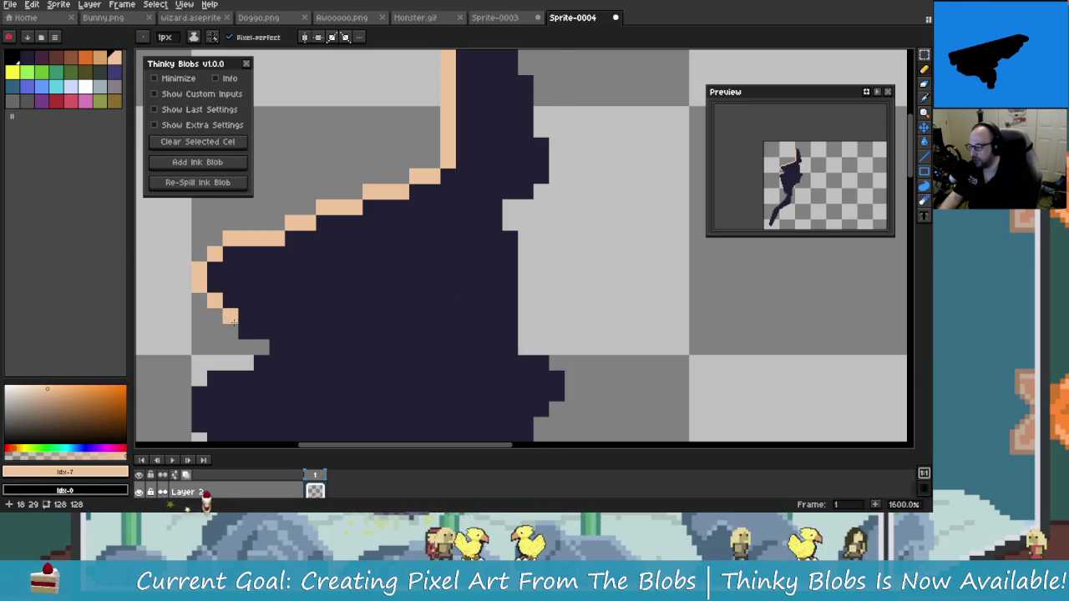
mouse_move(386, 309)
left_mouse_down()
mouse_move(401, 249)
mouse_move(391, 159)
mouse_move(348, 178)
left_mouse_up()
- Outline the figure's right side in peach and close the gaps in the shape
left_click(495, 231)
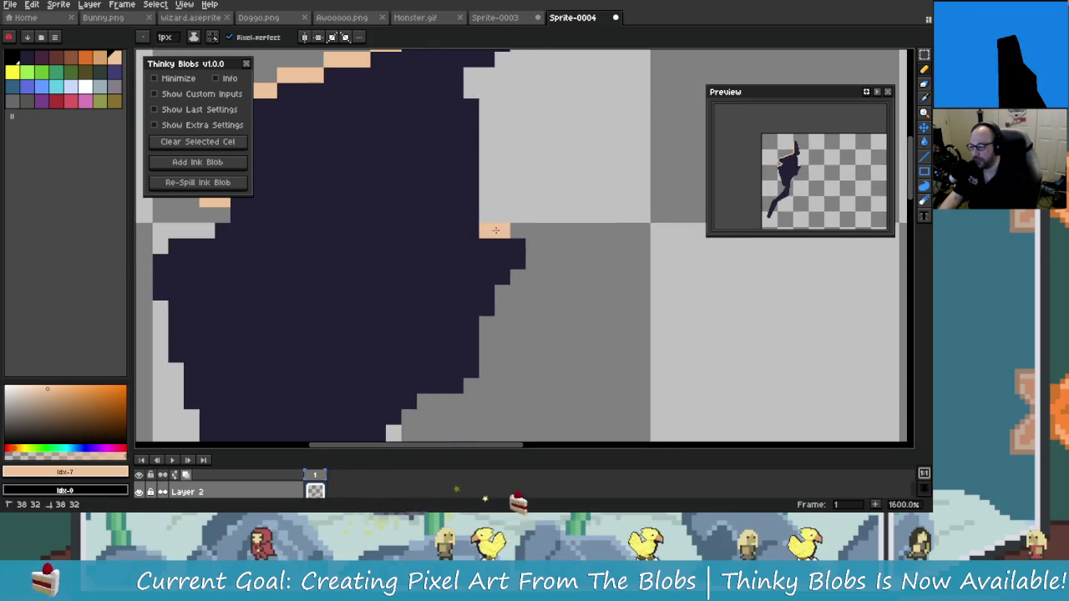
left_click_drag(495, 231, 494, 275)
left_click_drag(485, 244, 483, 307)
left_click_drag(320, 292, 371, 266)
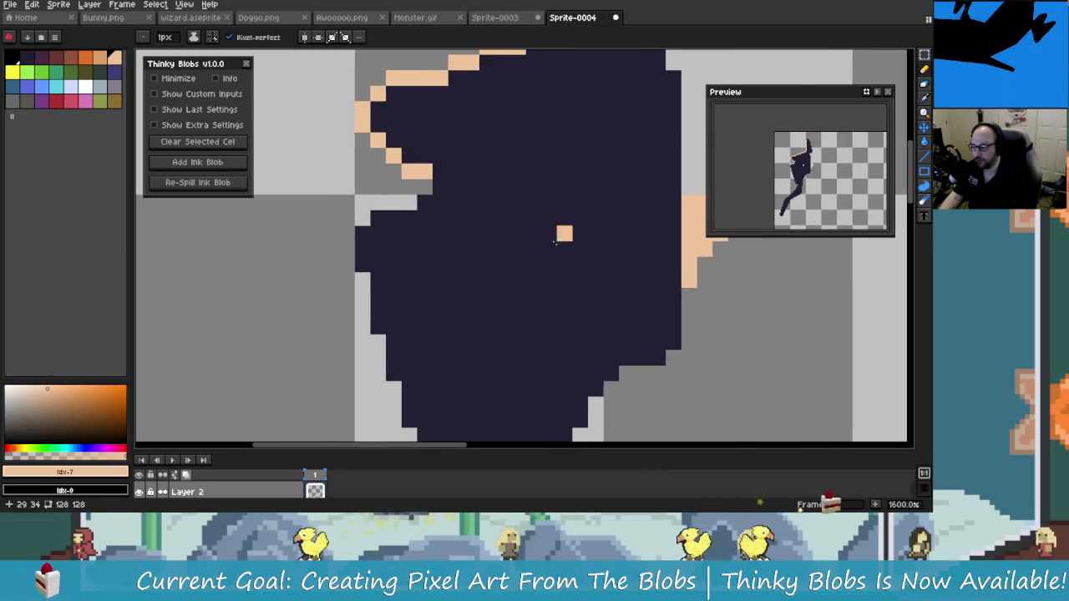
scroll(371, 266, "down", 3)
scroll(384, 250, "up", 1)
scroll(392, 242, "up", 1)
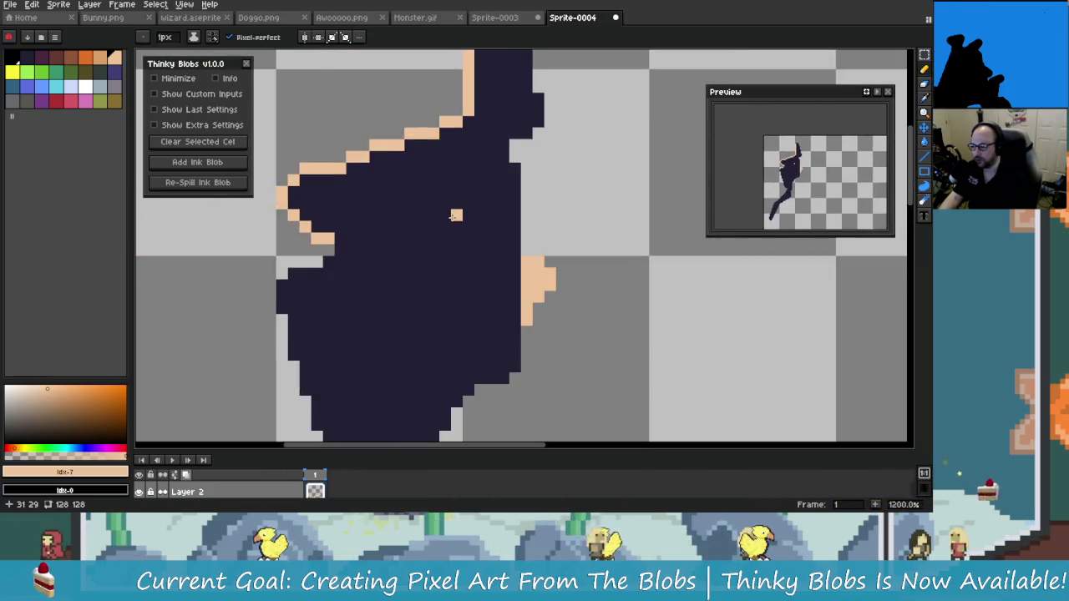
scroll(403, 231, "down", 1)
scroll(410, 243, "up", 2)
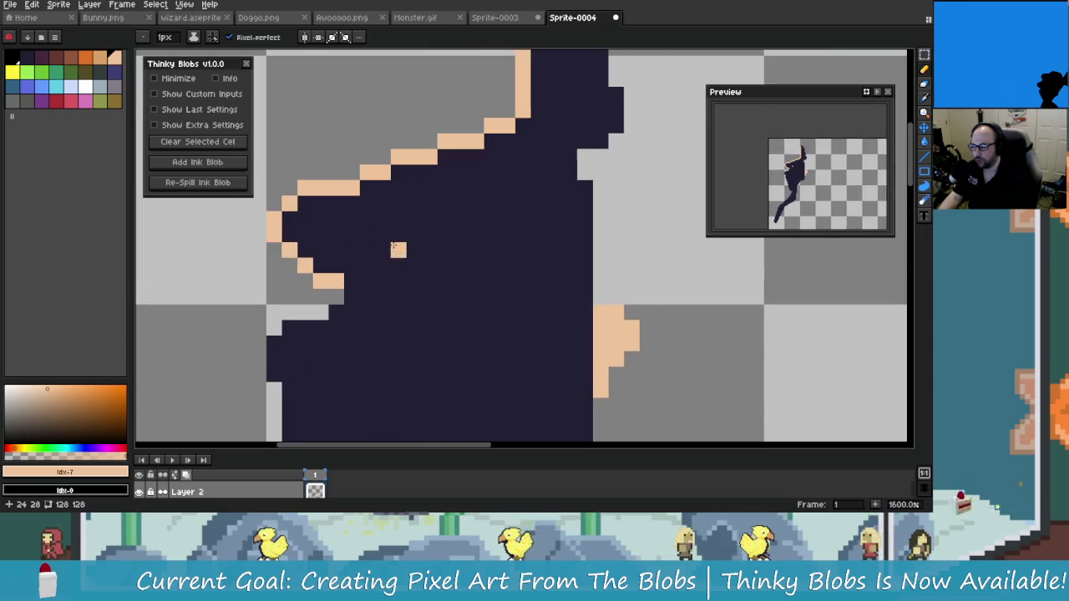
mouse_move(418, 259)
left_mouse_down()
mouse_move(443, 279)
mouse_move(415, 271)
left_mouse_up()
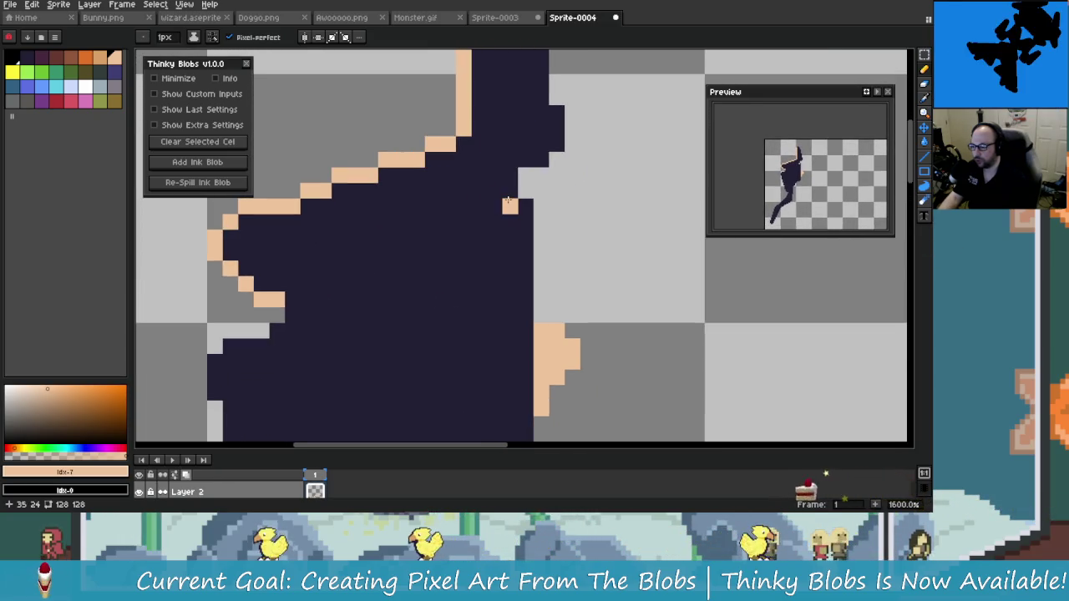
- Draw a peach stripe across the blob and outline its right edge up to the top tip
left_click(519, 203)
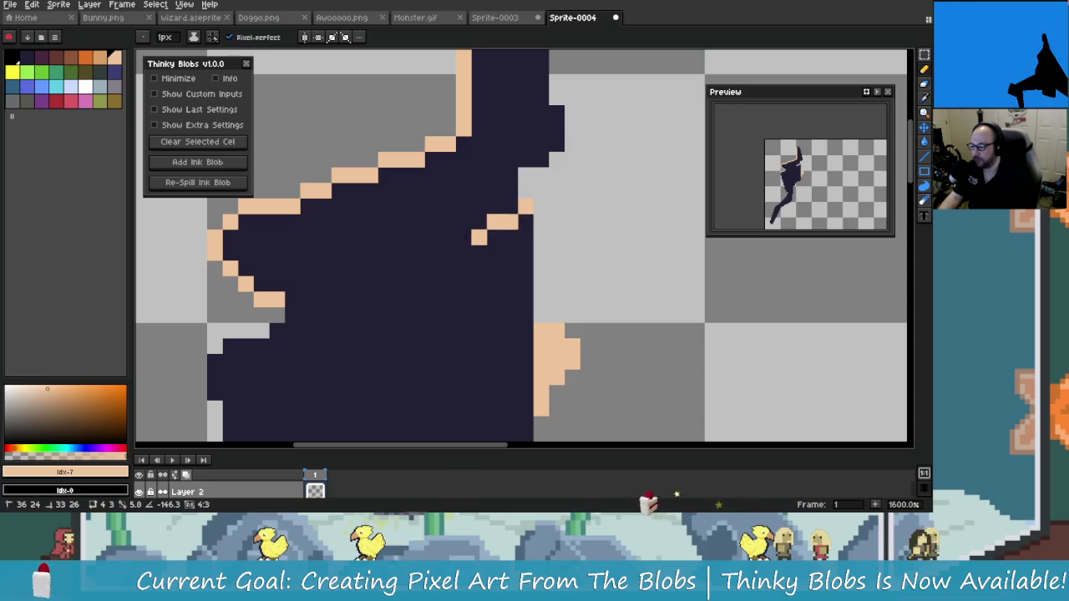
left_click(292, 285, "shift")
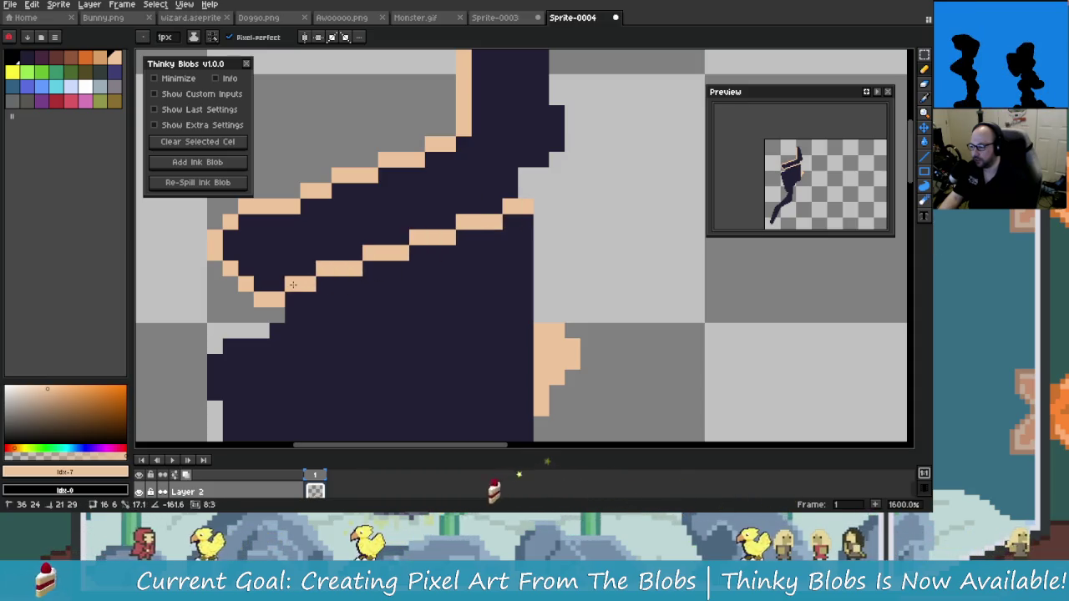
left_click(474, 242)
mouse_move(530, 195)
left_mouse_down()
mouse_move(473, 242)
mouse_move(498, 192)
left_mouse_up()
left_click_drag(501, 174, 505, 221)
left_click_drag(484, 126, 489, 171)
left_click(491, 198, "shift")
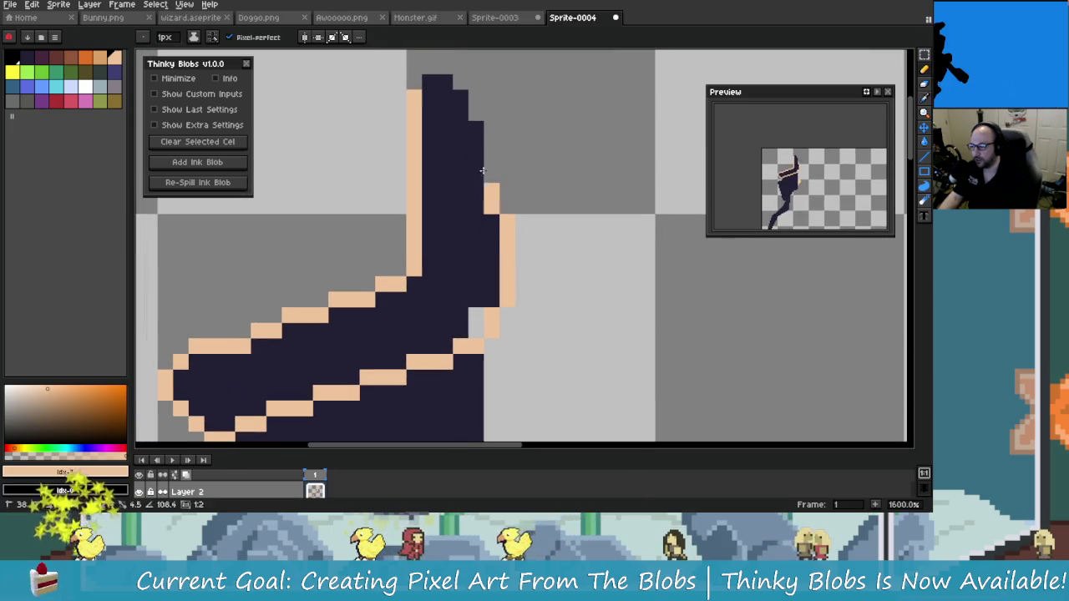
left_click(468, 116, "shift")
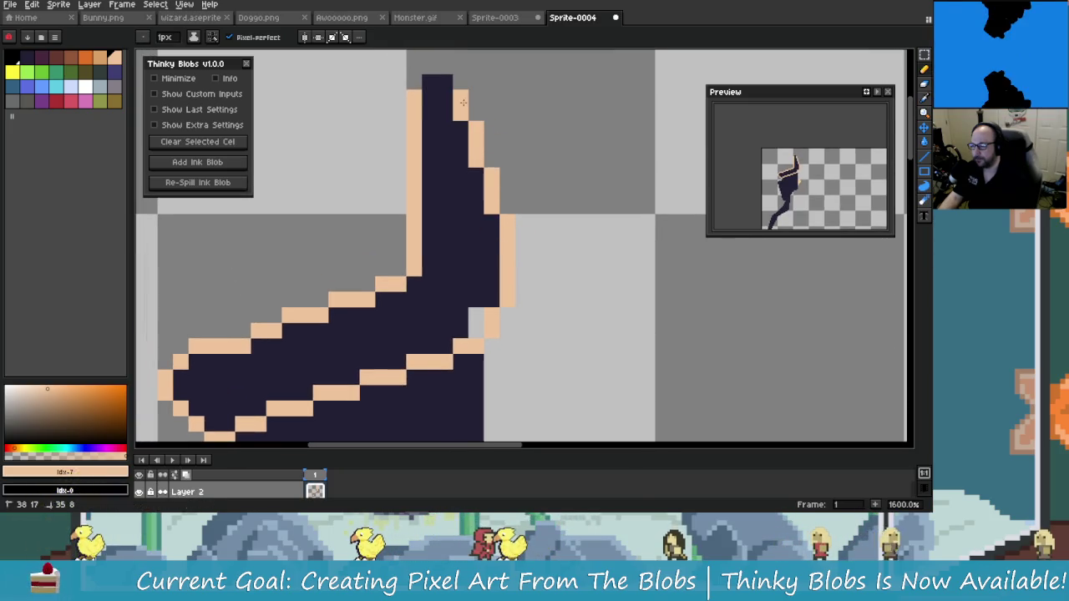
left_click_drag(463, 102, 497, 137)
left_click(480, 123)
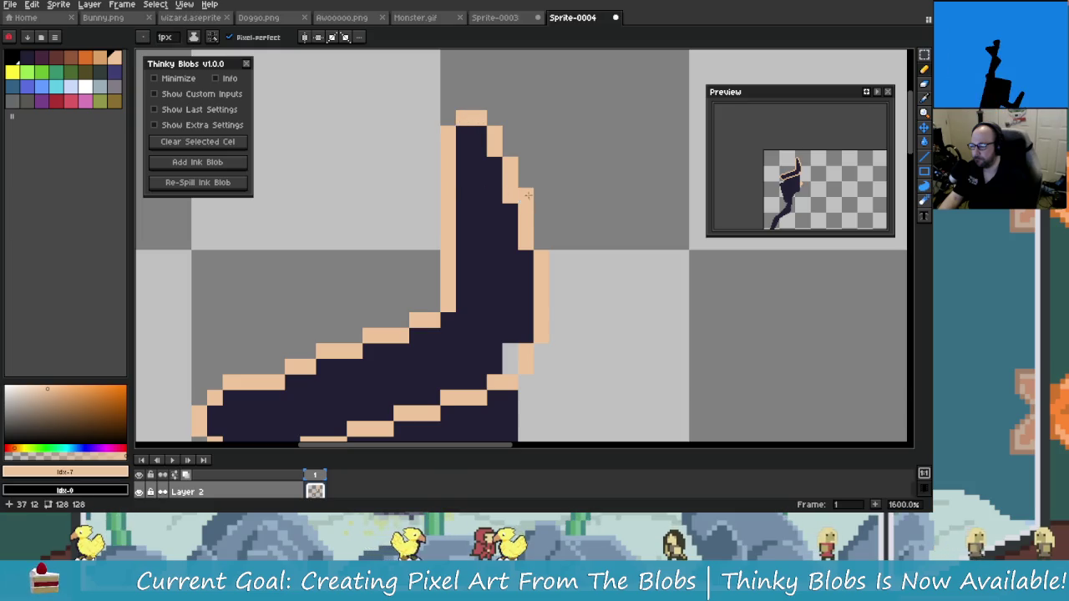
- Add diagonal peach stripes across the body, redrawing one at a better angle
scroll(528, 194, "down", 7)
scroll(514, 242, "up", 3)
scroll(510, 259, "up", 1)
scroll(507, 267, "down", 1)
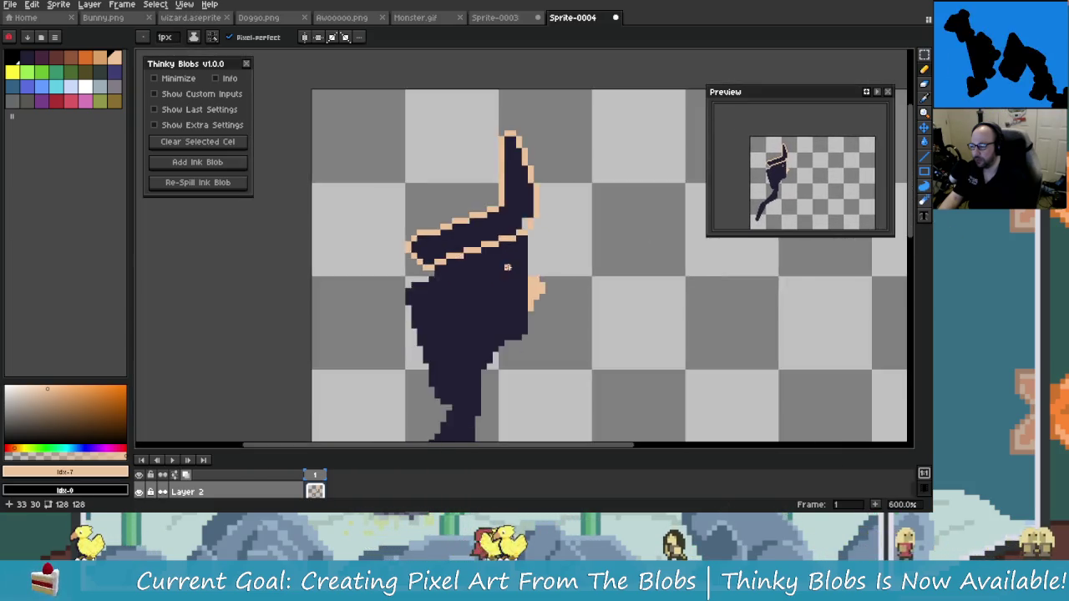
scroll(507, 267, "up", 2)
scroll(527, 250, "up", 2)
scroll(551, 233, "down", 1)
scroll(573, 219, "down", 2)
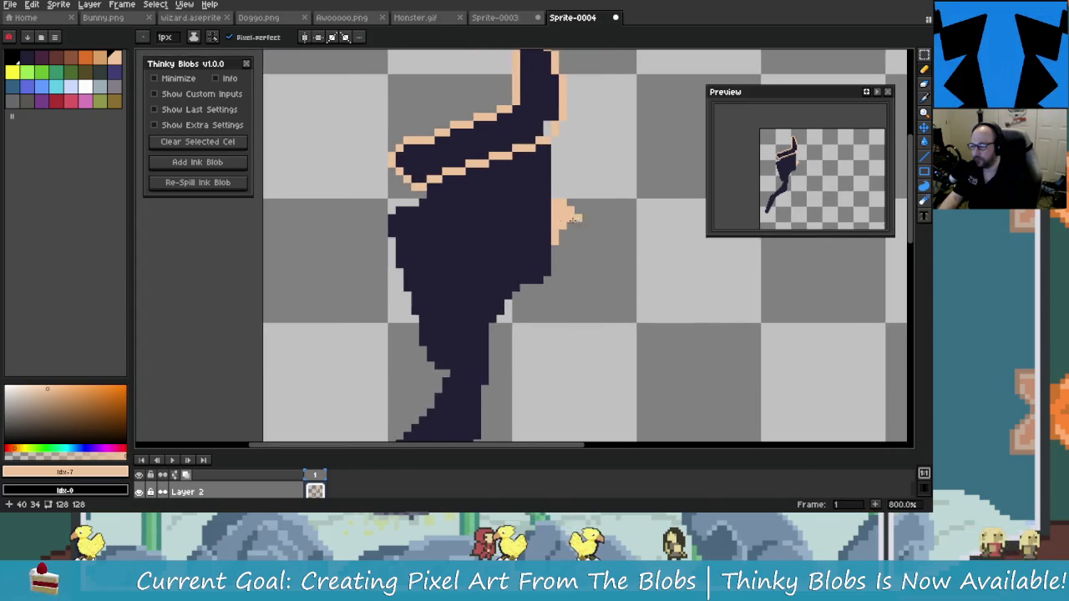
scroll(573, 219, "up", 1)
left_click(350, 302, "shift")
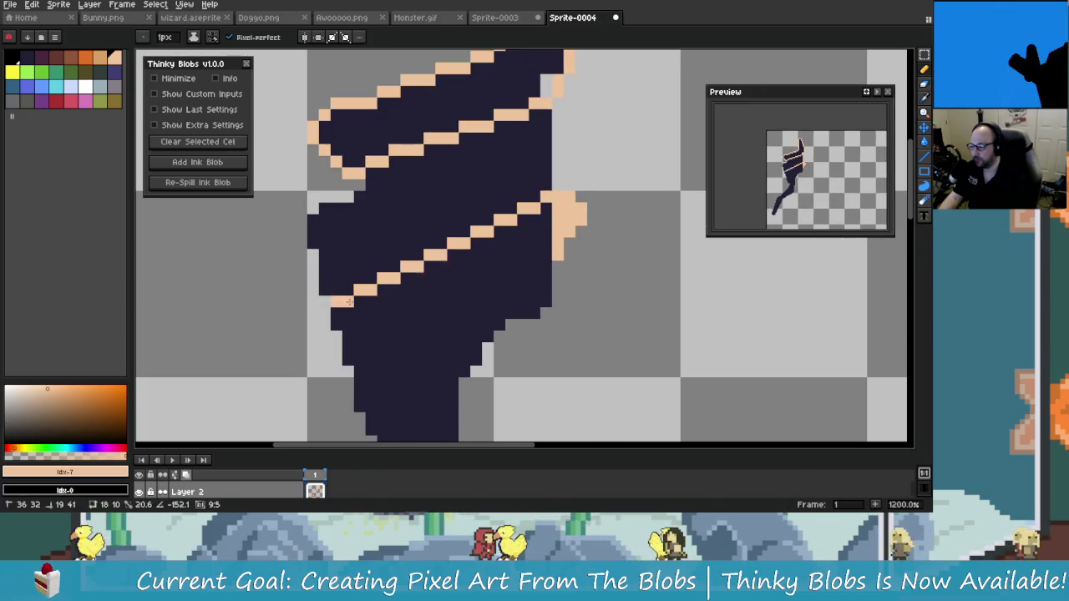
key("ctrl+z")
left_click(340, 322, "shift")
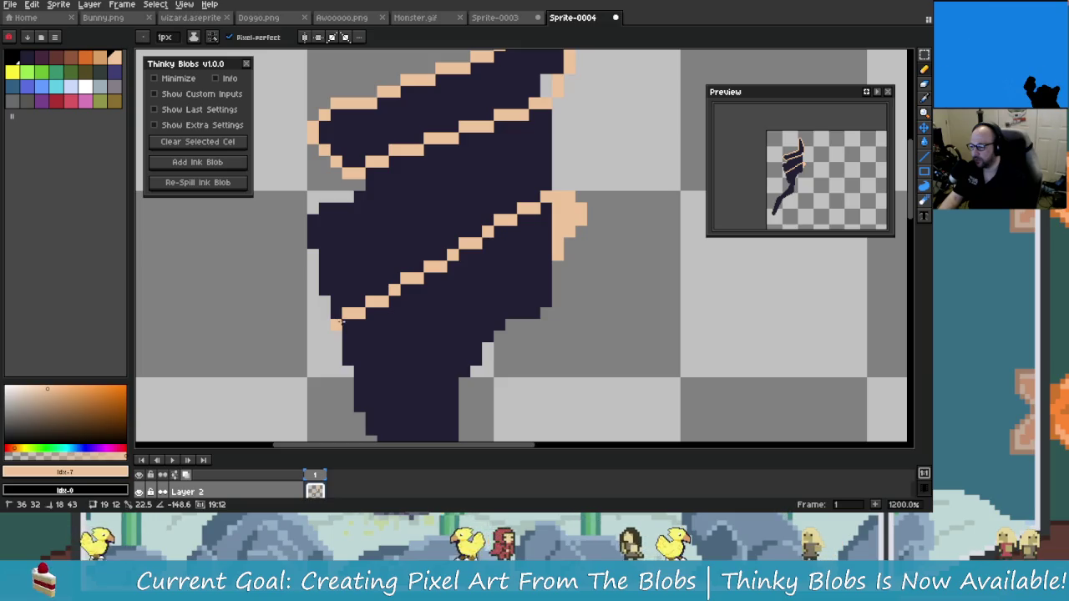
left_click_drag(546, 264, 581, 237)
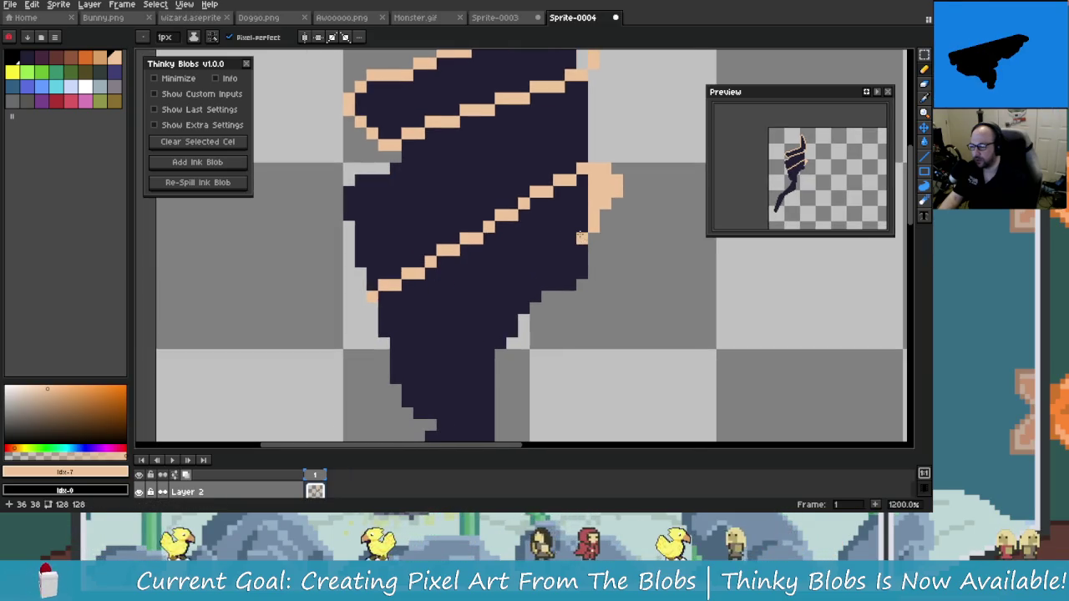
left_click(395, 351, "shift")
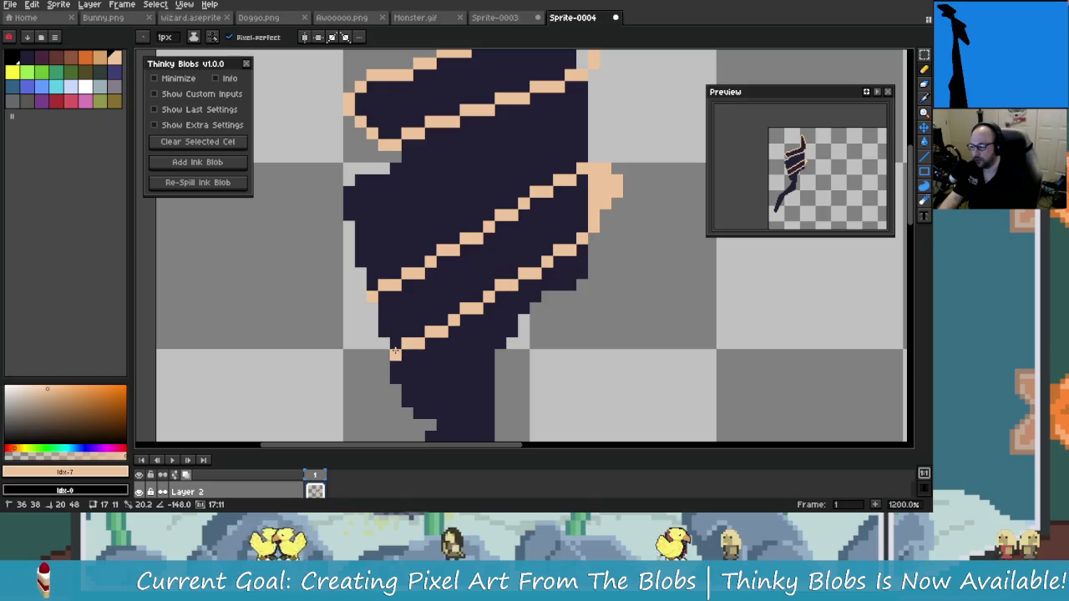
scroll(418, 317, "down", 3)
scroll(437, 287, "down", 2)
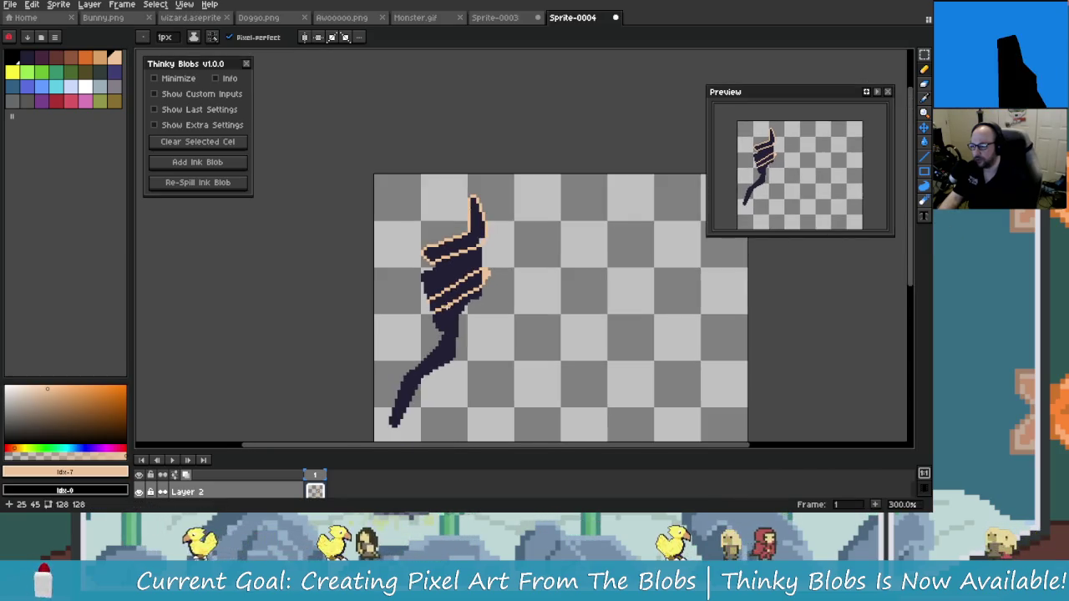
scroll(447, 306, "up", 1)
scroll(448, 306, "up", 2)
scroll(468, 267, "down", 3)
scroll(481, 228, "up", 1)
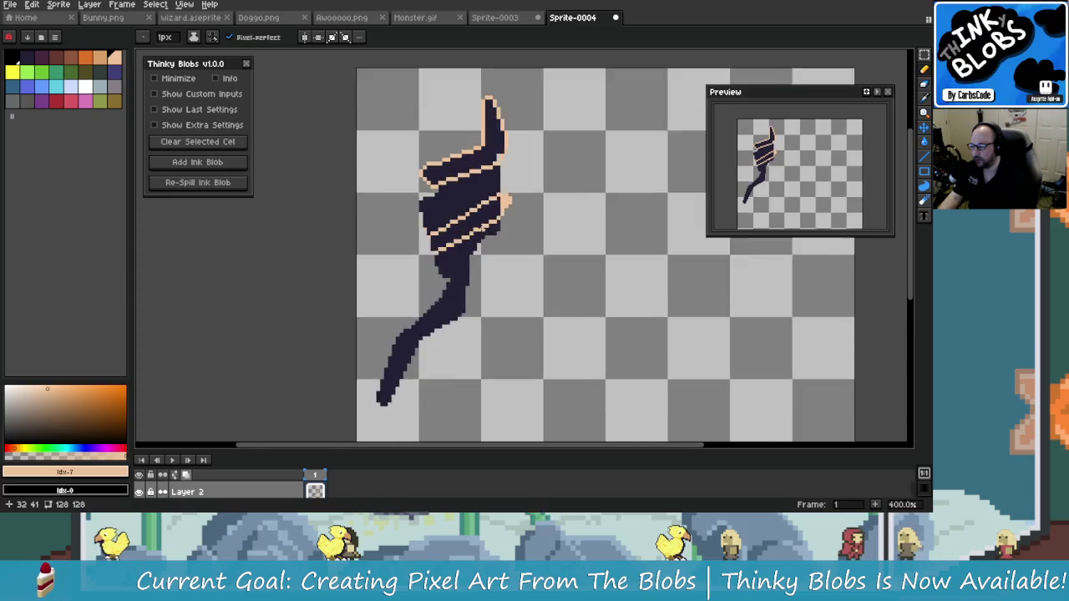
scroll(482, 228, "down", 1)
scroll(518, 200, "up", 1)
scroll(554, 173, "down", 1)
scroll(554, 173, "up", 1)
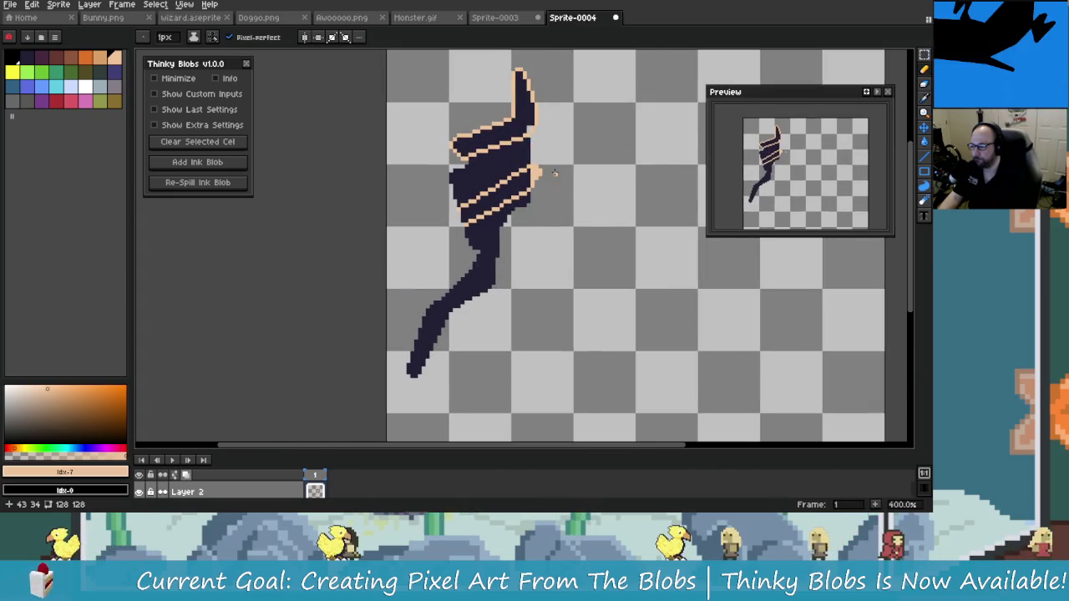
scroll(555, 173, "up", 2)
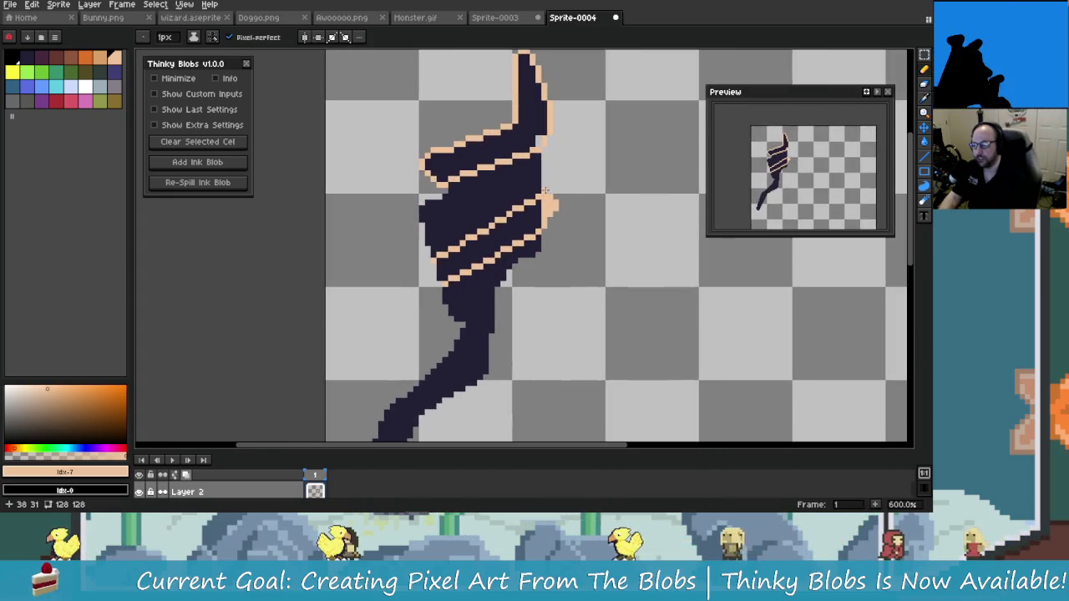
scroll(571, 225, "up", 3)
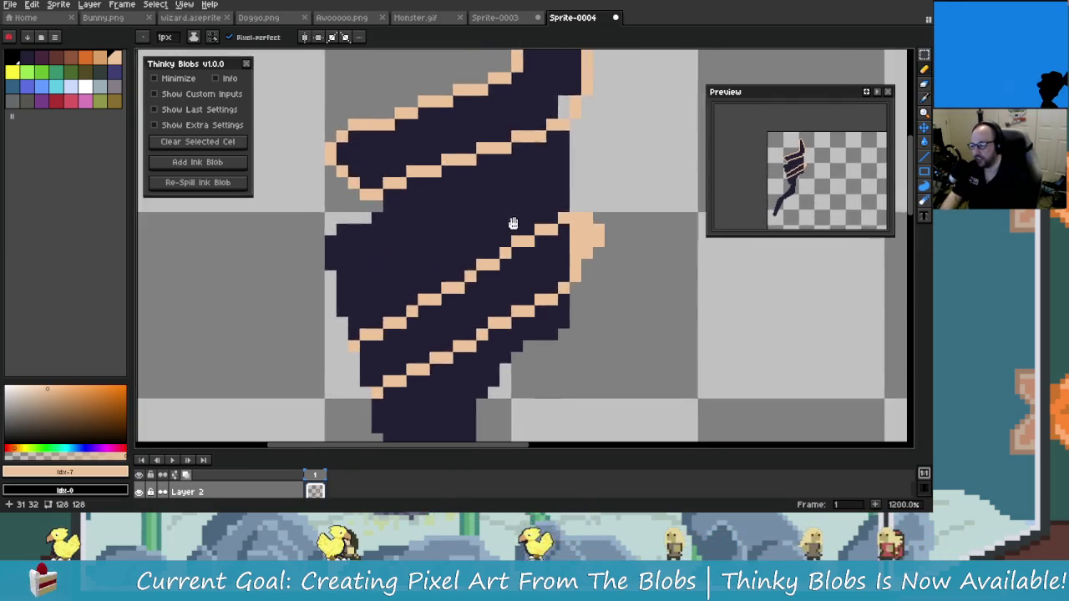
left_click_drag(513, 224, 525, 248)
scroll(513, 280, "down", 1)
scroll(514, 263, "down", 1)
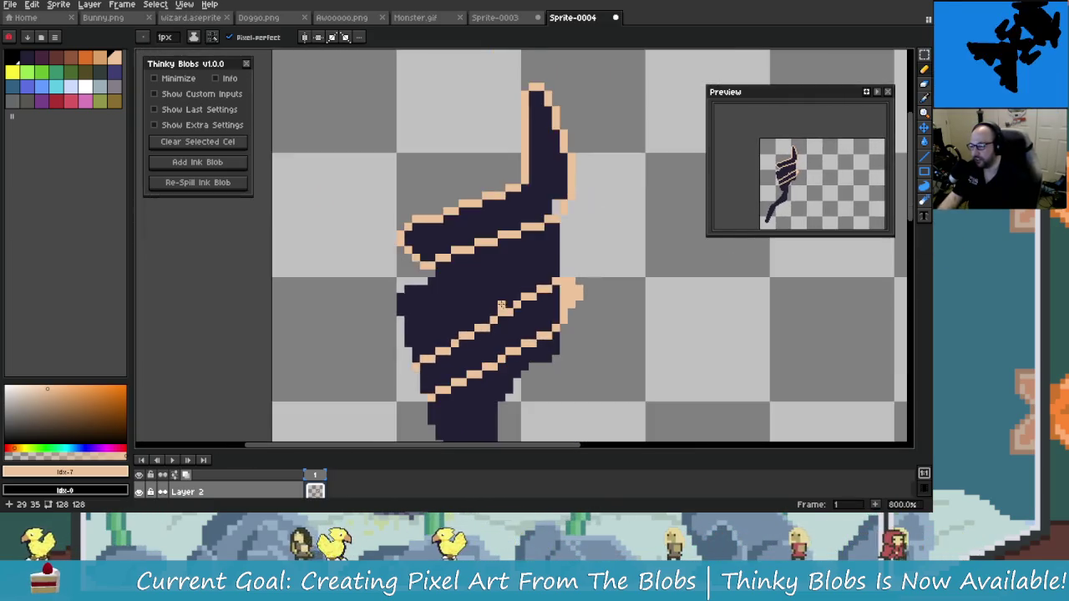
scroll(514, 246, "down", 1)
scroll(515, 244, "up", 1)
scroll(468, 238, "up", 1)
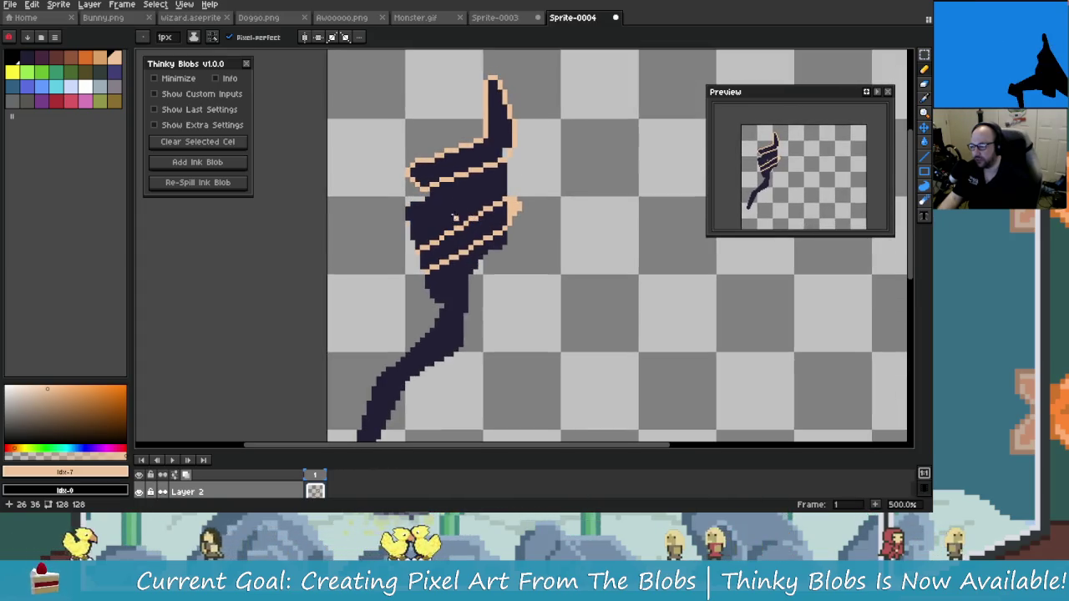
scroll(401, 232, "up", 1)
scroll(345, 225, "down", 2)
left_click_drag(345, 226, 530, 190)
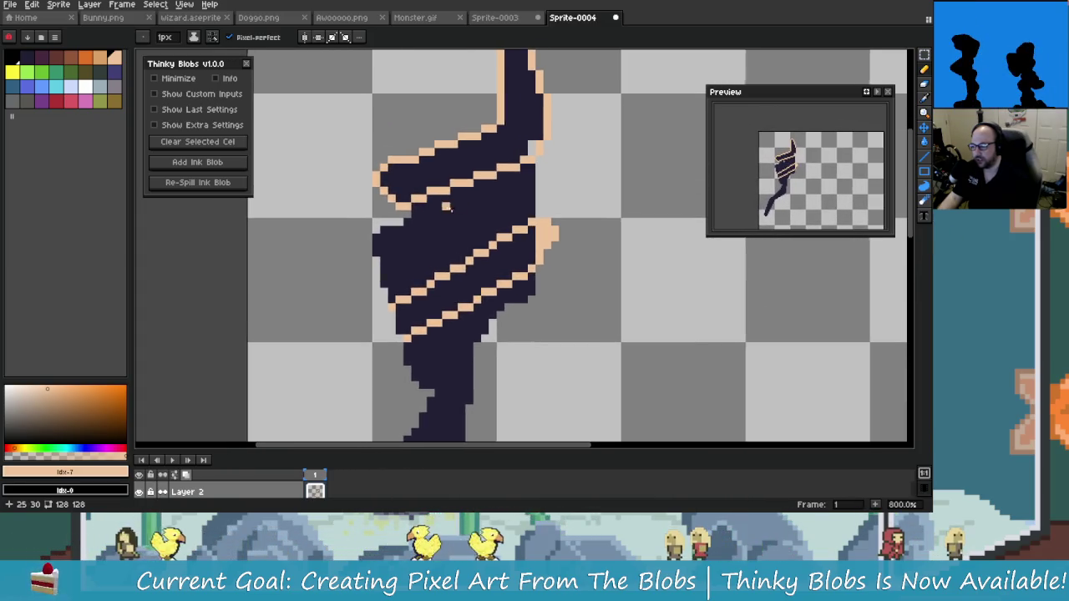
left_click_drag(405, 259, 352, 263)
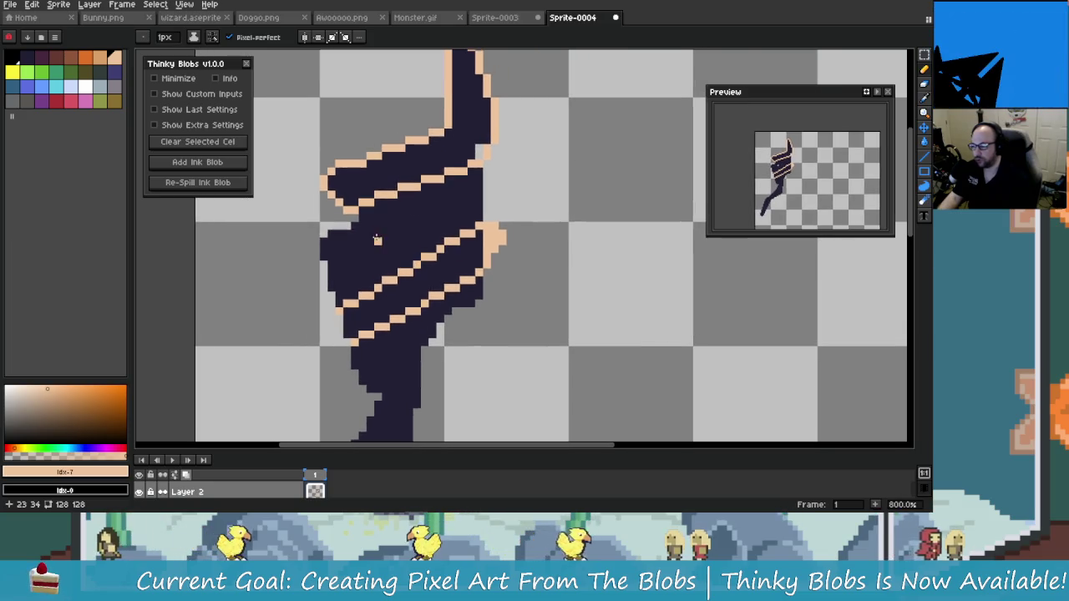
left_click_drag(470, 224, 495, 212)
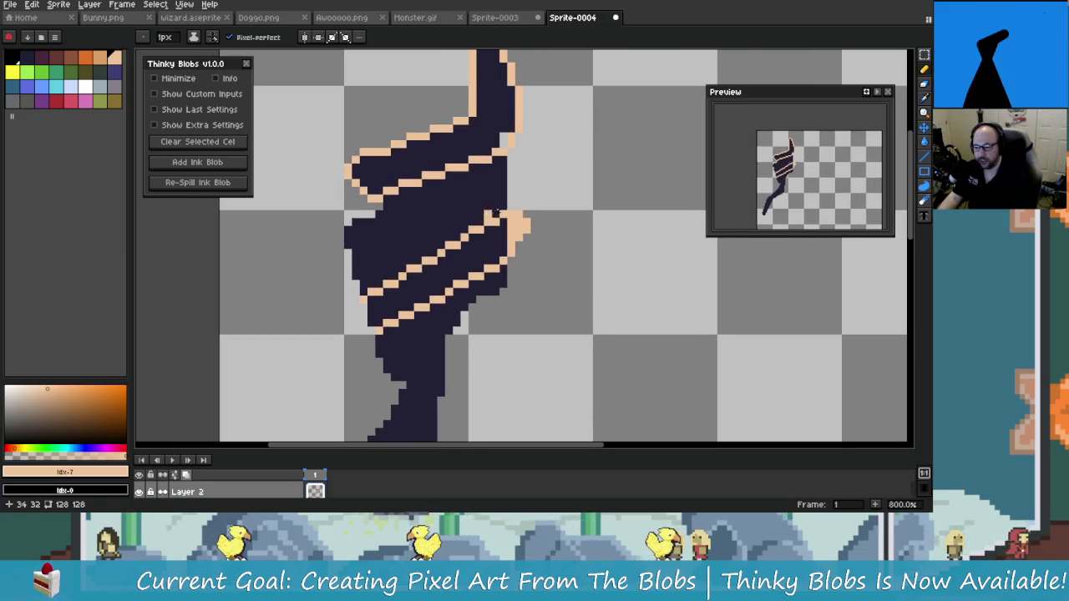
- Draw a reddish-brown line up the leg's edge, undoing the stroke onto the upper leg
left_click(57, 60)
scroll(367, 326, "down", 2)
scroll(368, 326, "down", 3)
scroll(335, 350, "down", 2)
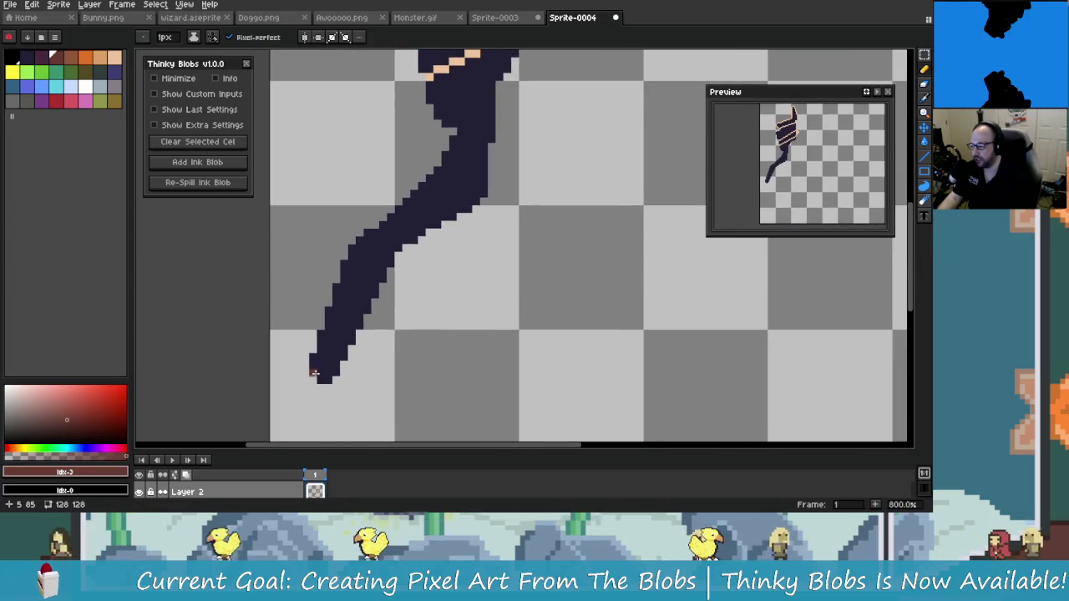
left_click_drag(315, 373, 351, 248)
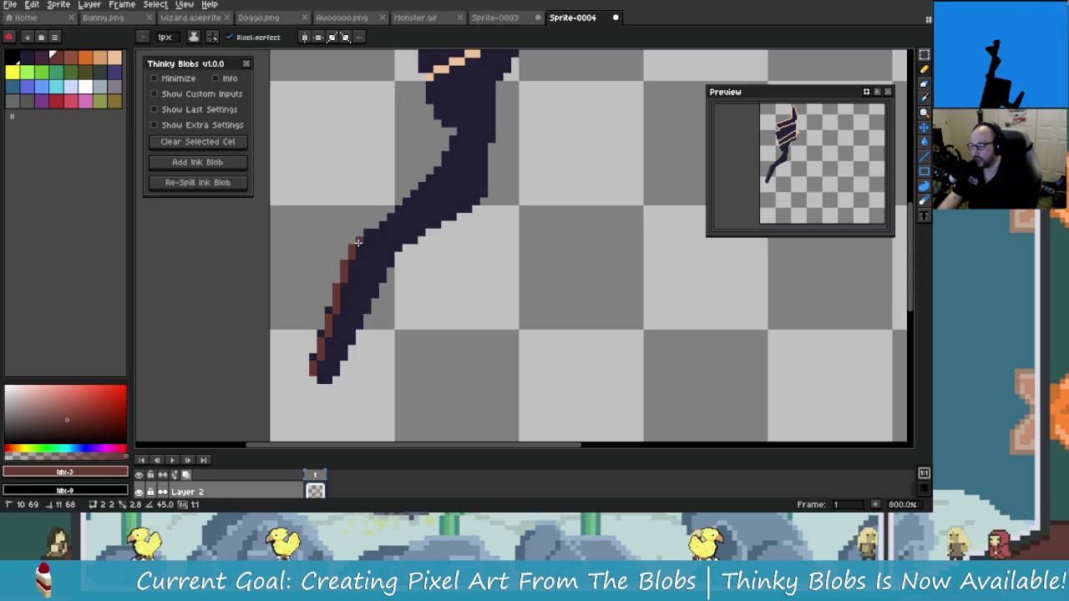
middle_click(357, 242)
left_click_drag(342, 248, 411, 186)
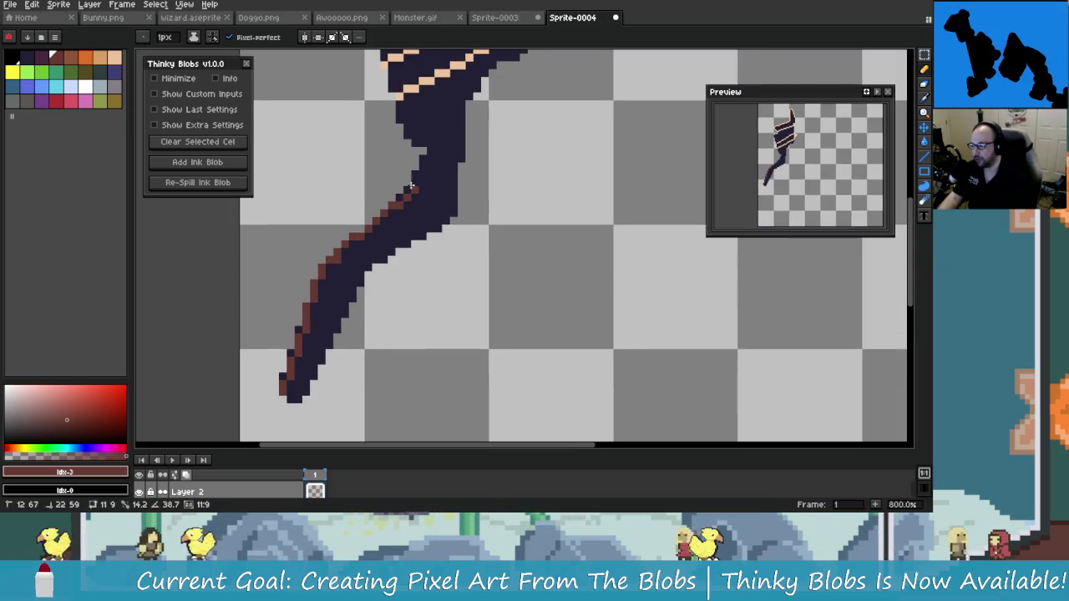
scroll(411, 186, "up", 1)
scroll(409, 189, "up", 1)
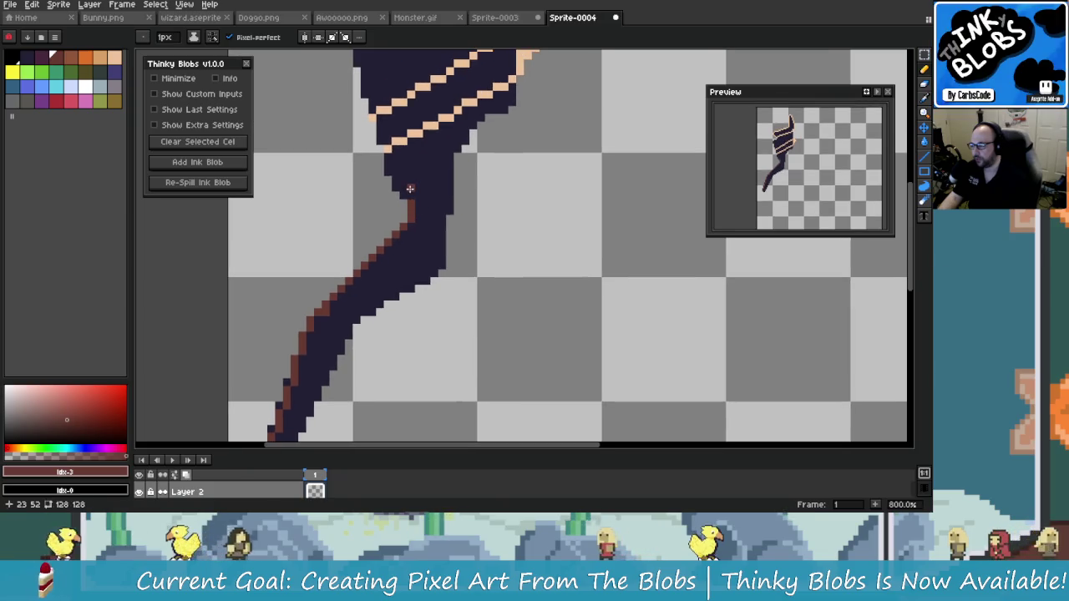
left_click_drag(409, 188, 386, 157)
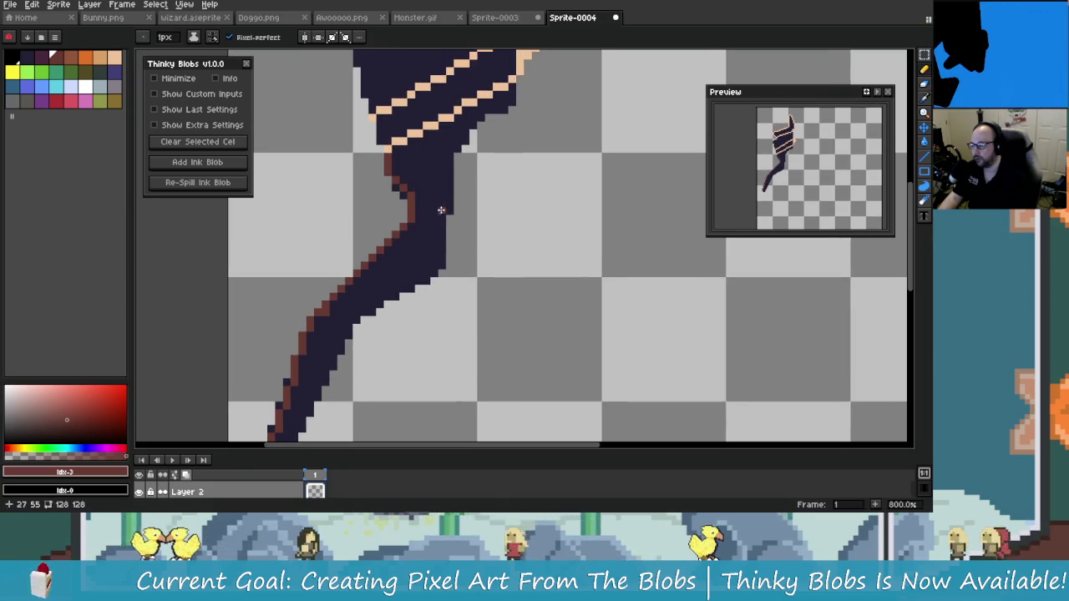
key("ctrl+z")
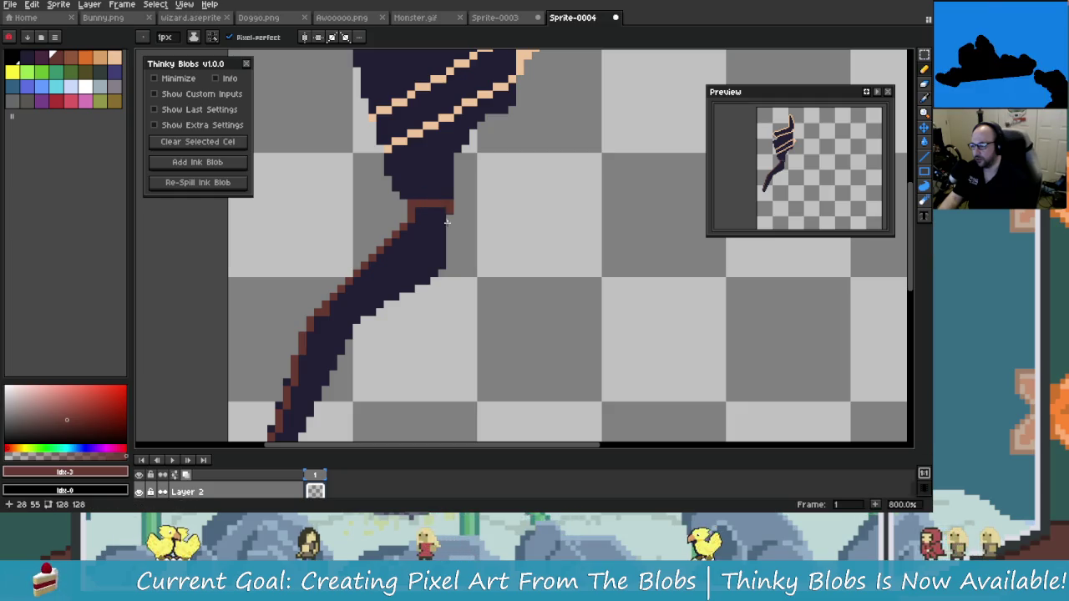
- Outline the leg's lower-right edge, top and right edge in brown
scroll(442, 233, "down", 1)
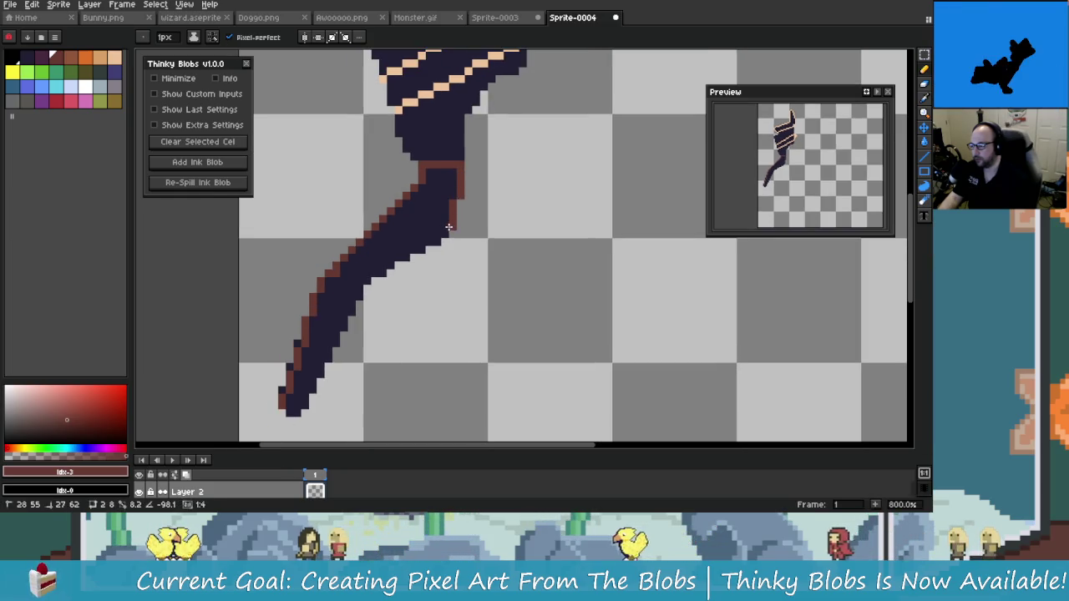
mouse_move(424, 244)
left_mouse_down()
mouse_move(343, 325)
mouse_move(318, 385)
left_mouse_up()
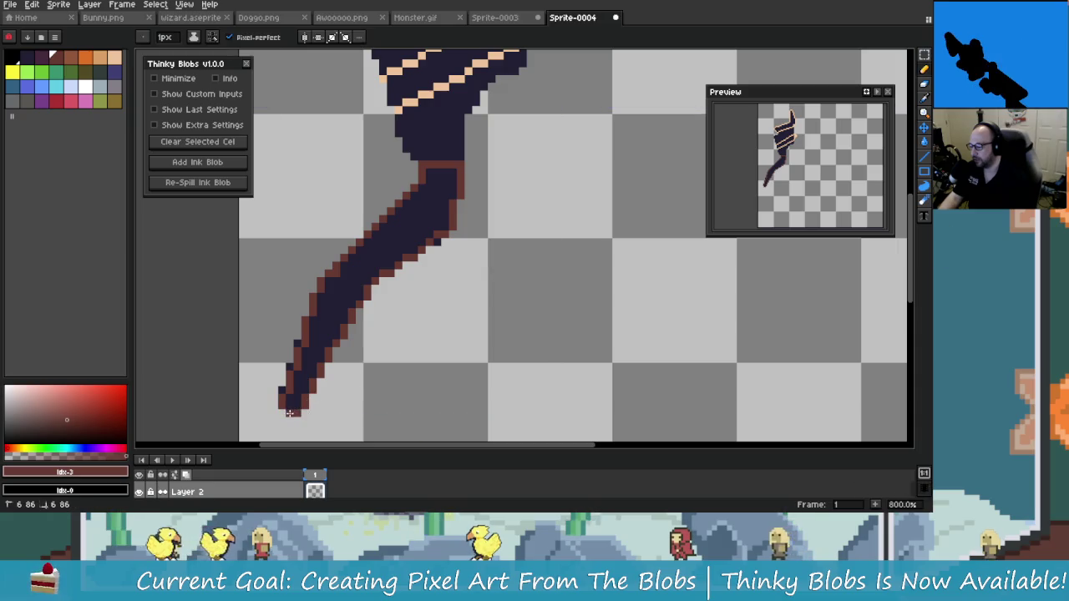
scroll(454, 265, "up", 5)
scroll(454, 265, "down", 4)
left_click_drag(460, 231, 520, 303)
scroll(519, 303, "up", 3)
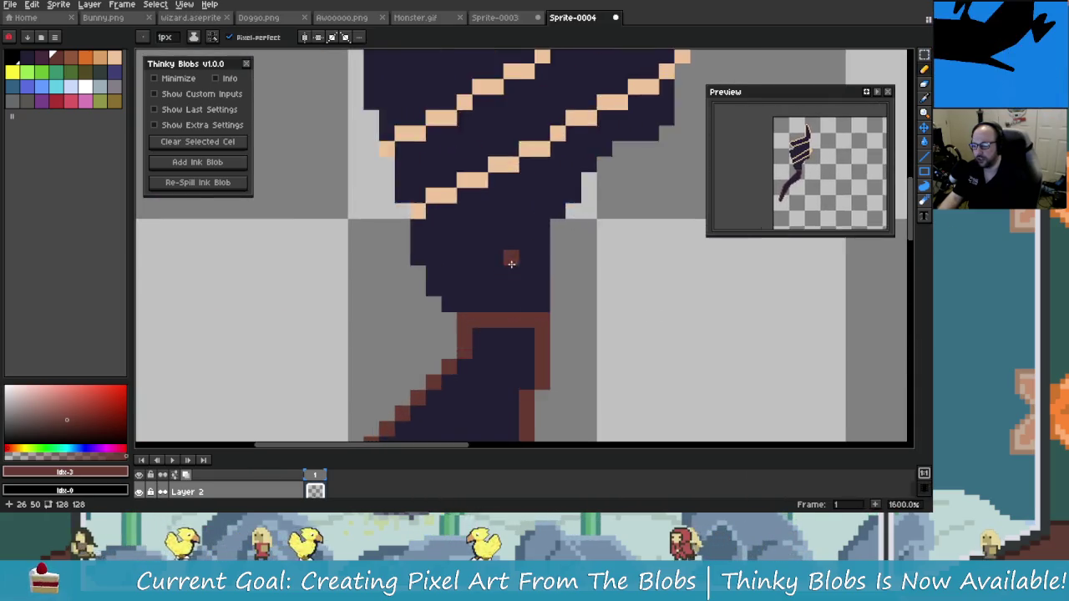
scroll(508, 250, "down", 2)
scroll(544, 314, "up", 1)
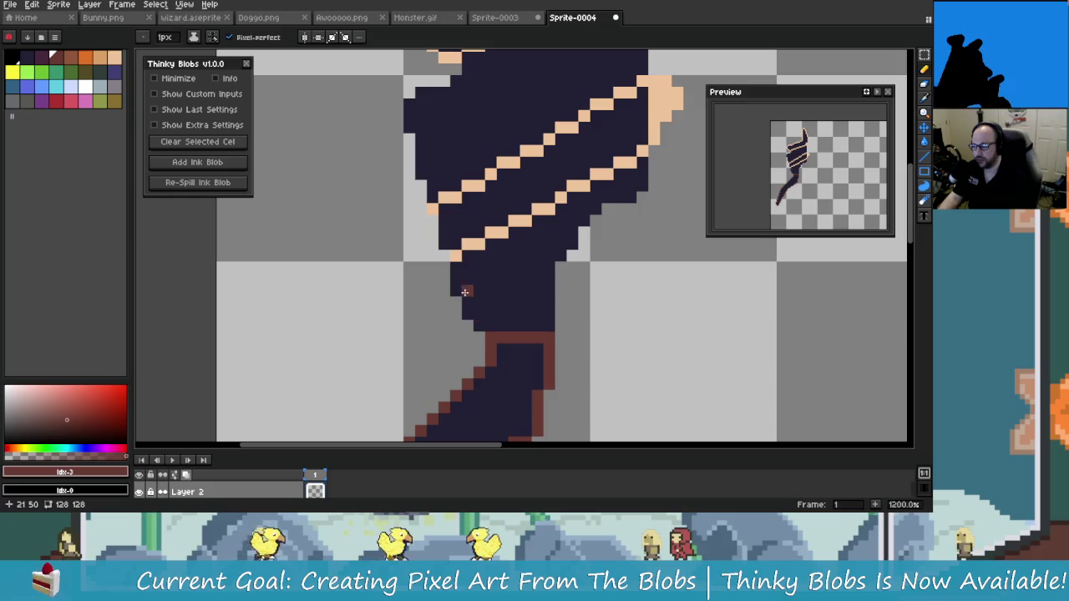
left_click_drag(459, 291, 537, 271)
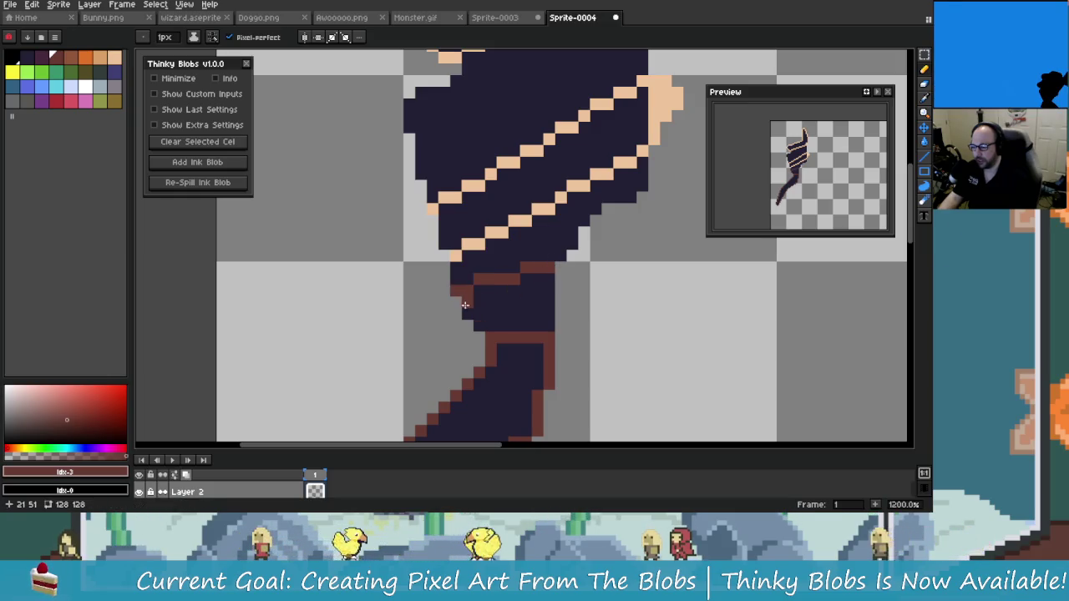
left_click(547, 332, "shift")
- Zoom out to 600%, frame the whole figure, and move the Preview window up
scroll(518, 293, "right", 1)
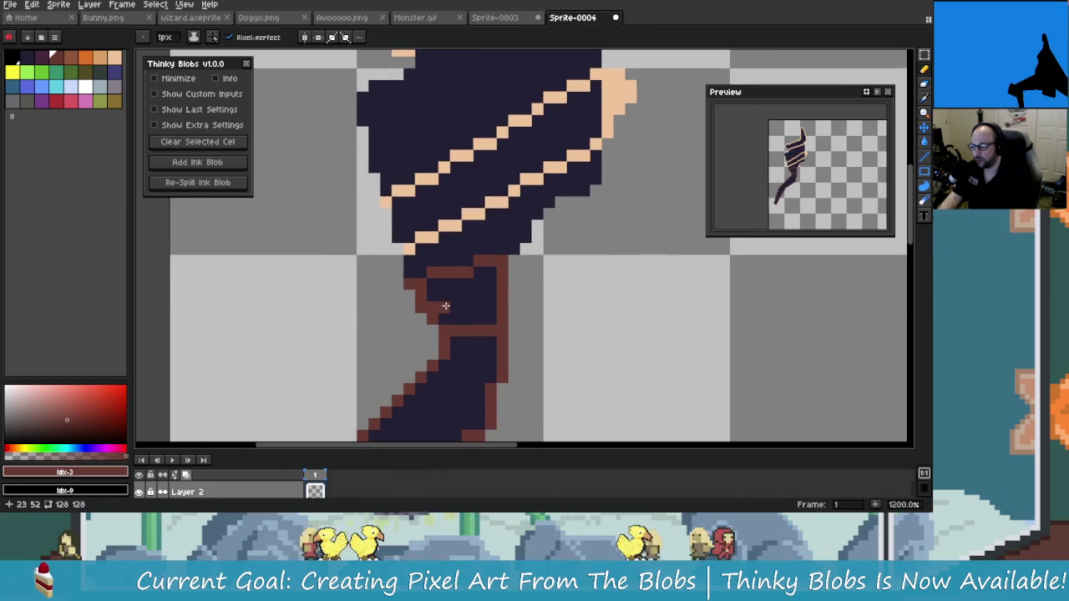
scroll(517, 200, "down", 2)
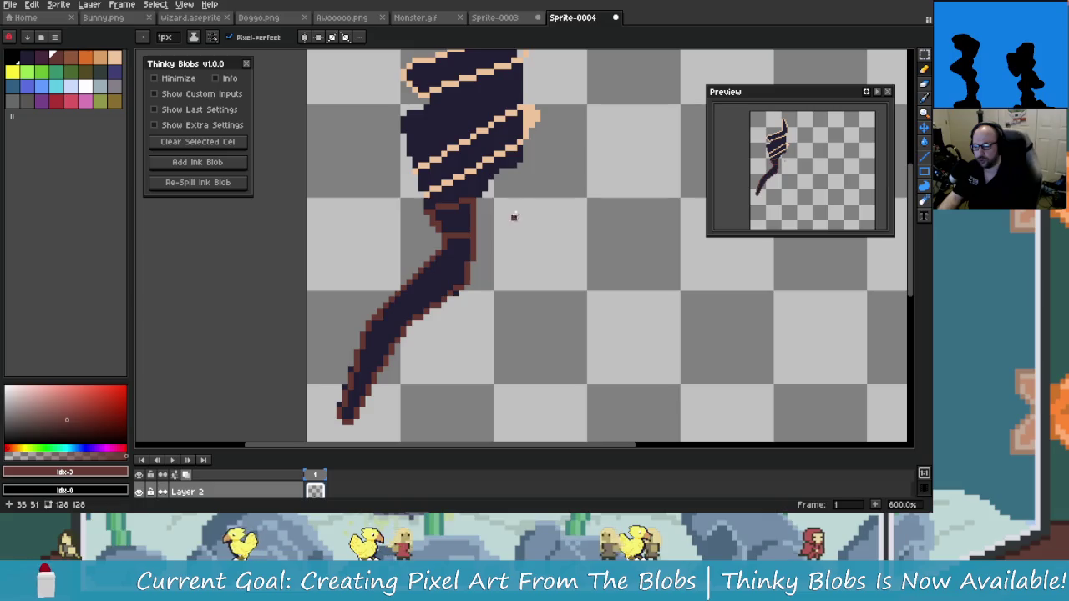
left_click_drag(514, 216, 538, 271)
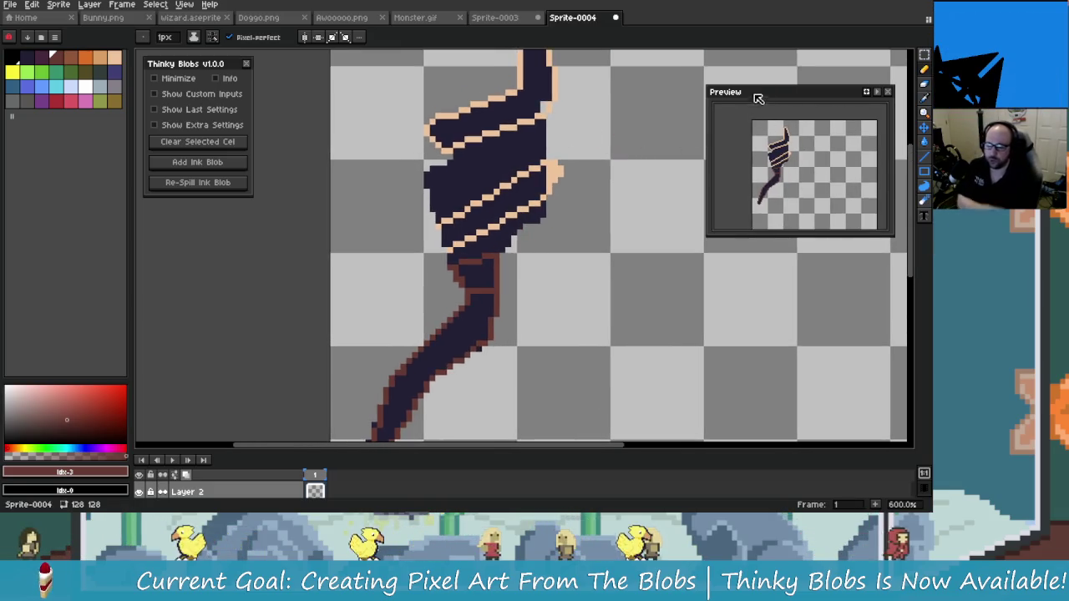
left_click_drag(758, 98, 758, 57)
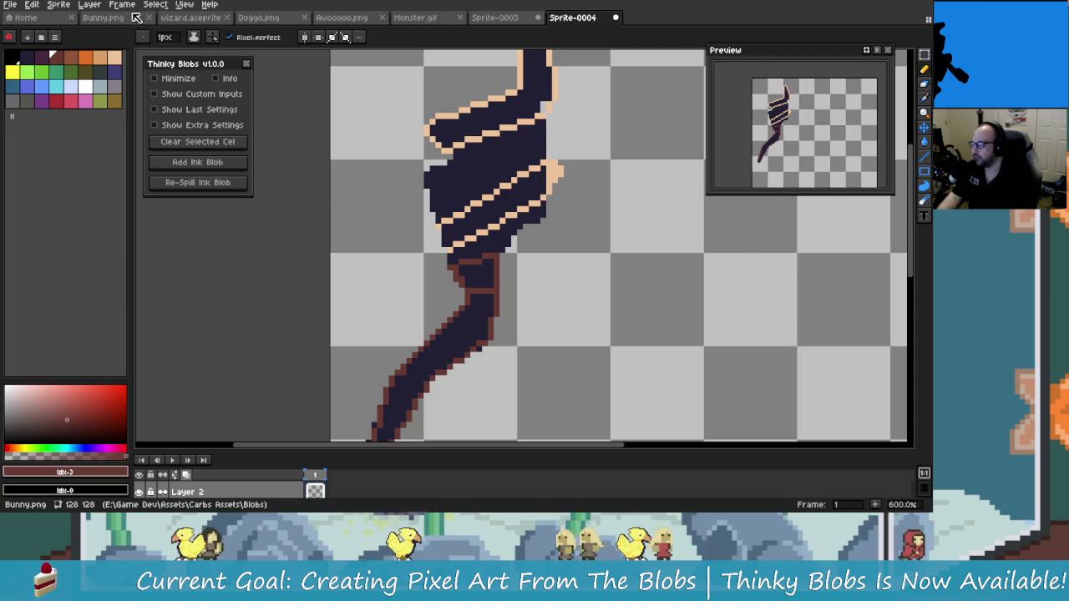
- Enable the Advanced Preview extension under Preferences > Extensions
left_click(187, 5)
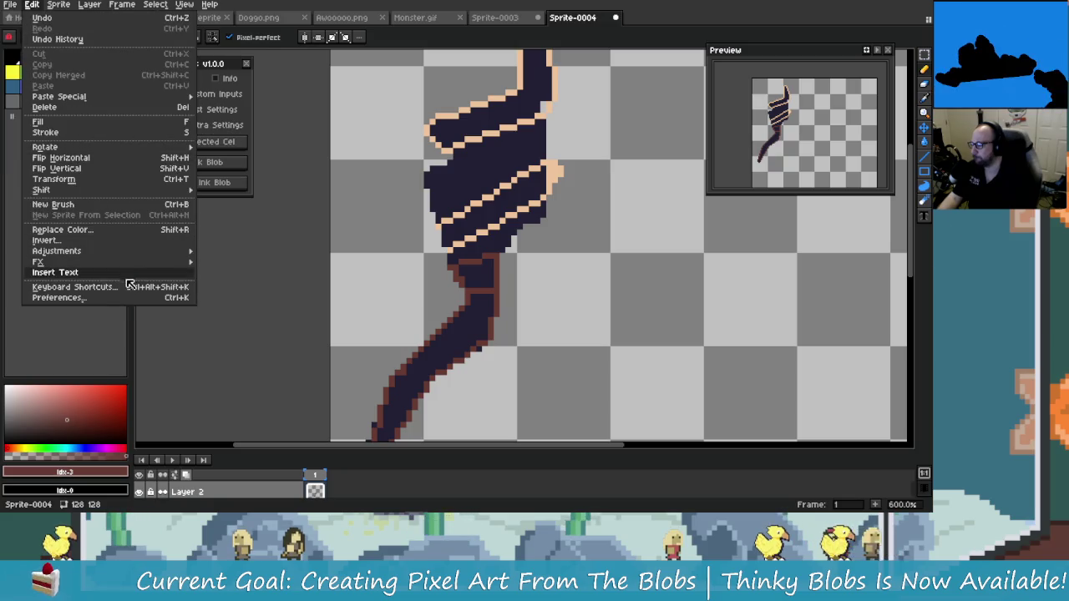
left_click(117, 297)
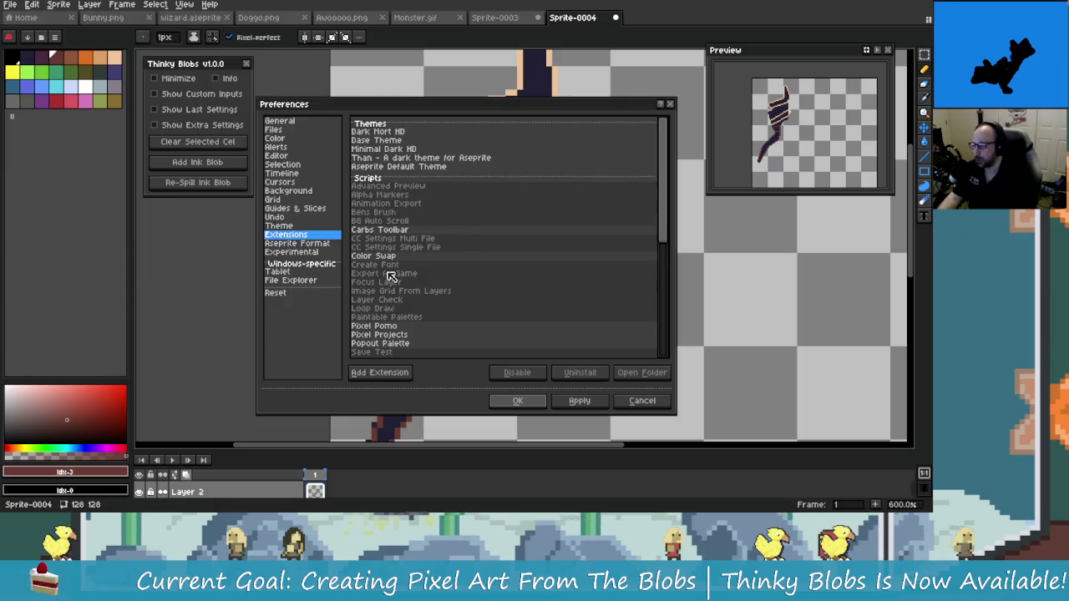
left_click(398, 187)
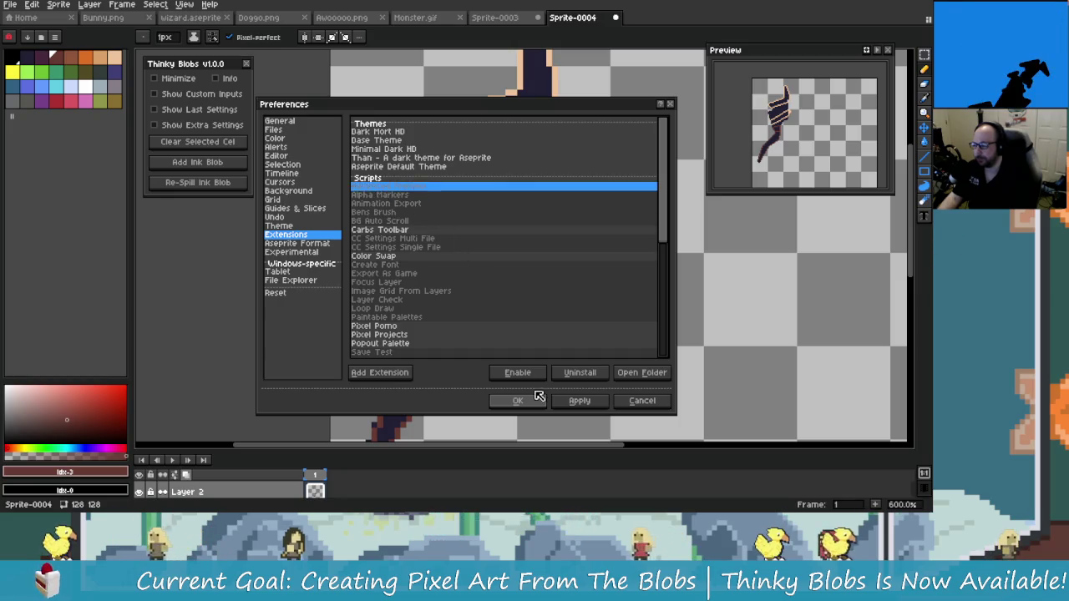
left_click(535, 402)
left_click(185, 4)
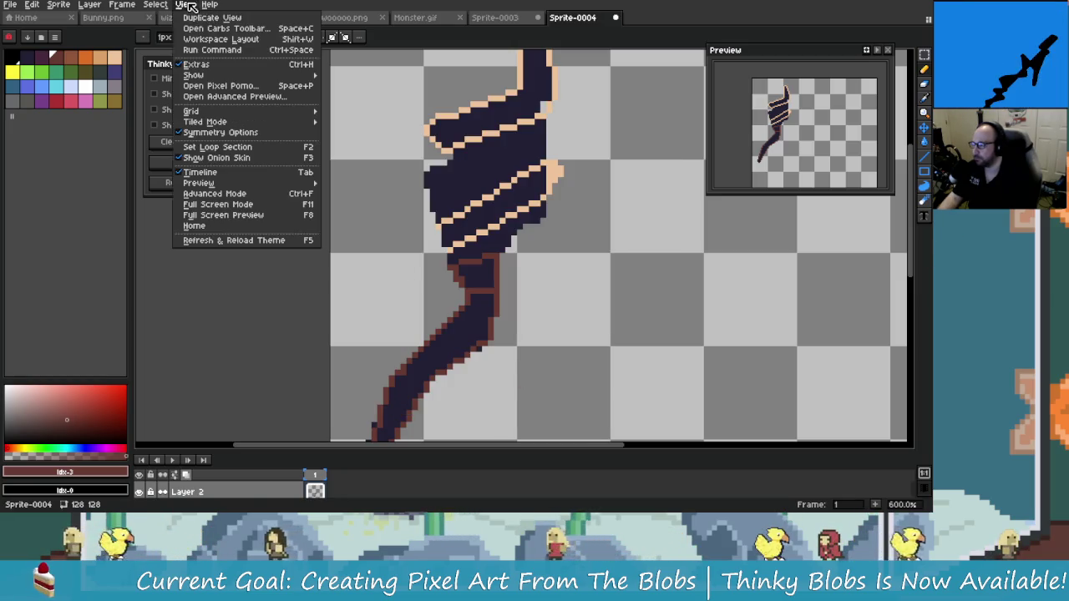
- Open Advanced Preview, shrink its window, and move it to the right off the artwork
left_click(251, 96)
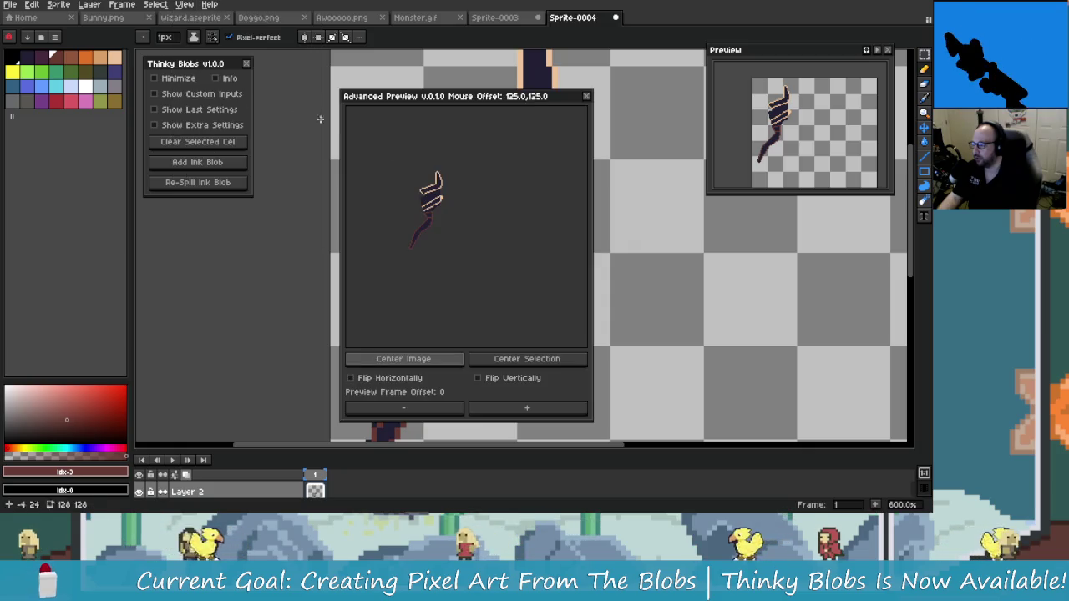
left_click_drag(350, 87, 402, 154)
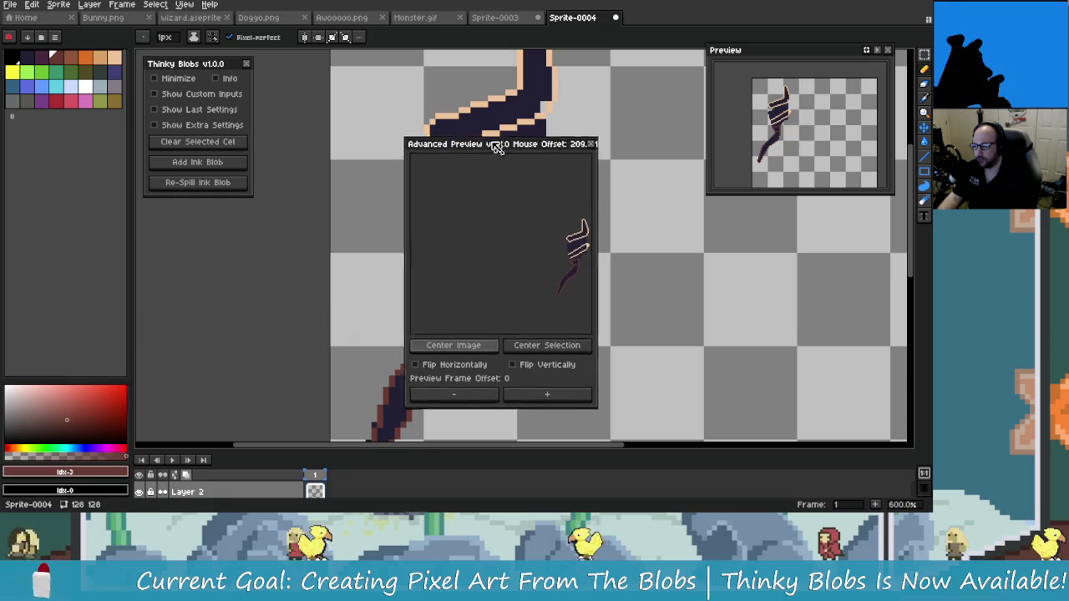
left_click_drag(466, 163, 433, 125)
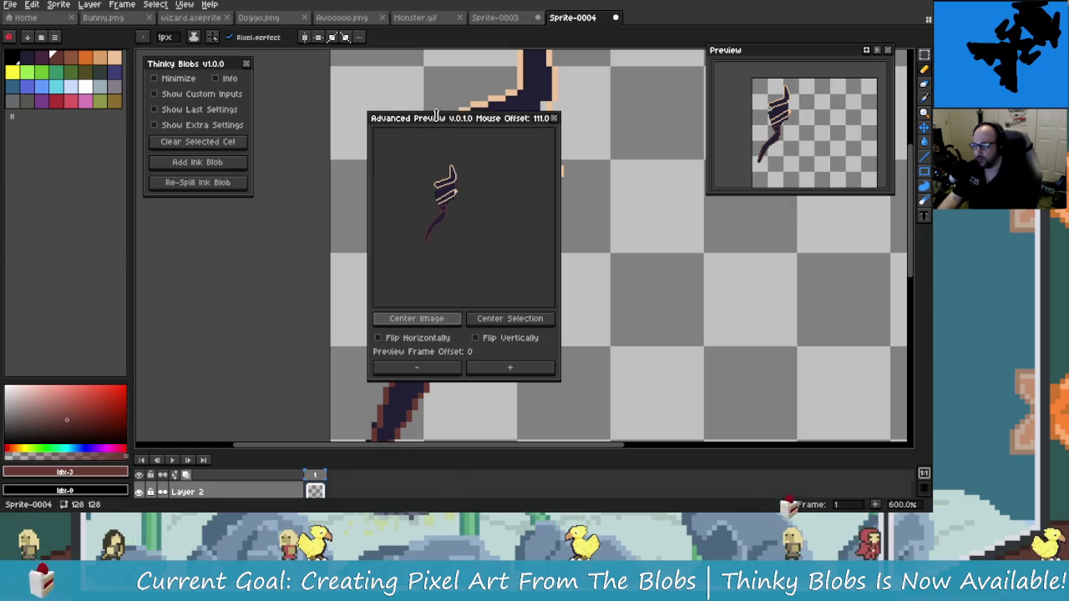
left_click_drag(441, 122, 784, 212)
scroll(802, 275, "up", 2)
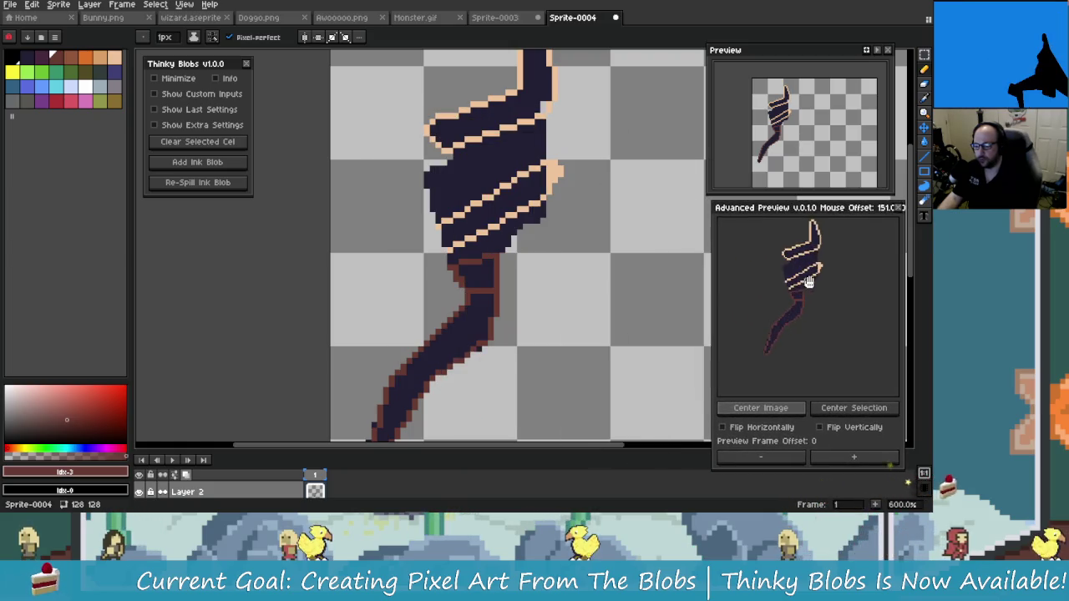
- Duplicate both frame-1 cels into a new frame 2, then return to frame 1 on Layer 2
left_click_drag(793, 216, 785, 212)
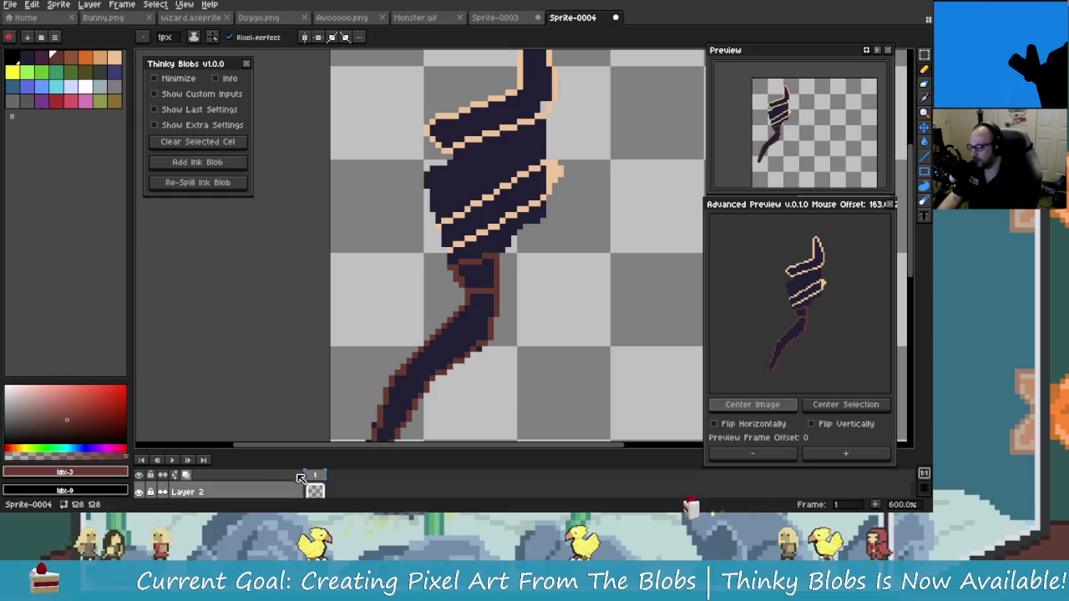
left_click_drag(310, 451, 300, 364)
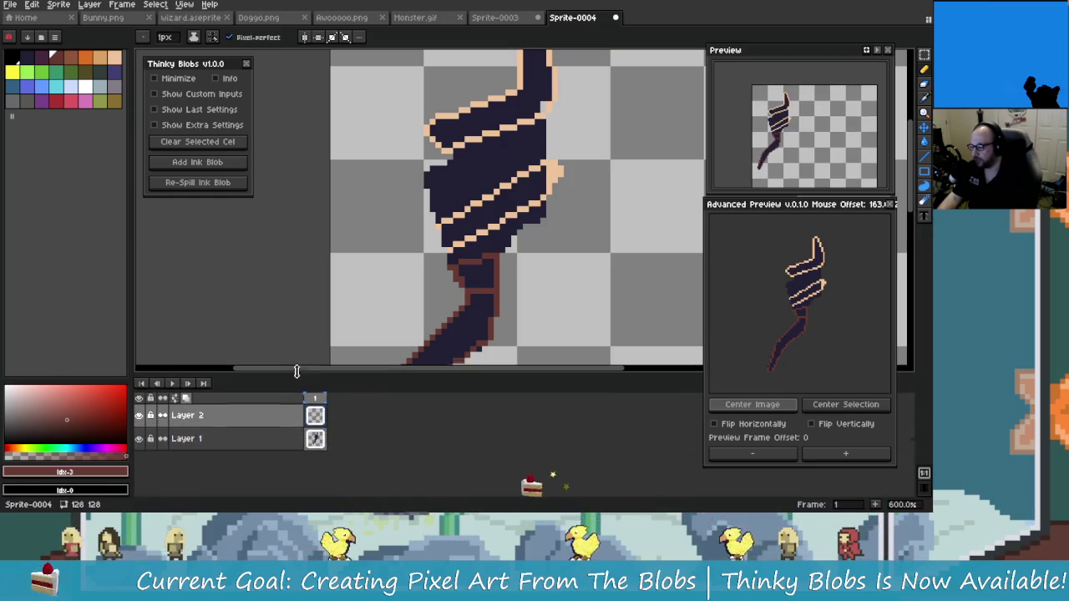
left_click(315, 426)
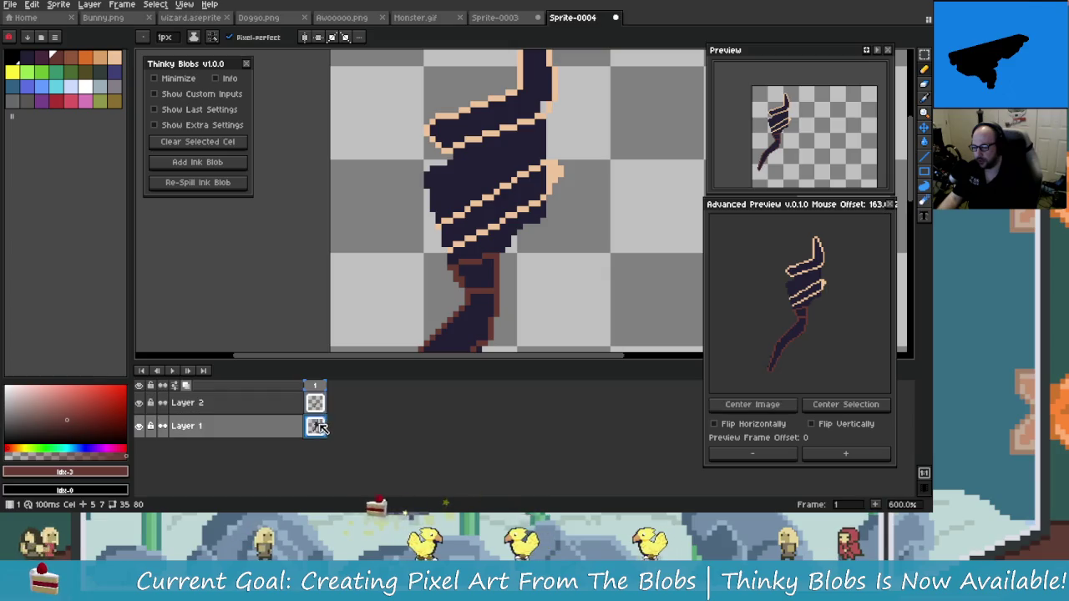
left_click(314, 405, "shift")
left_click(313, 423)
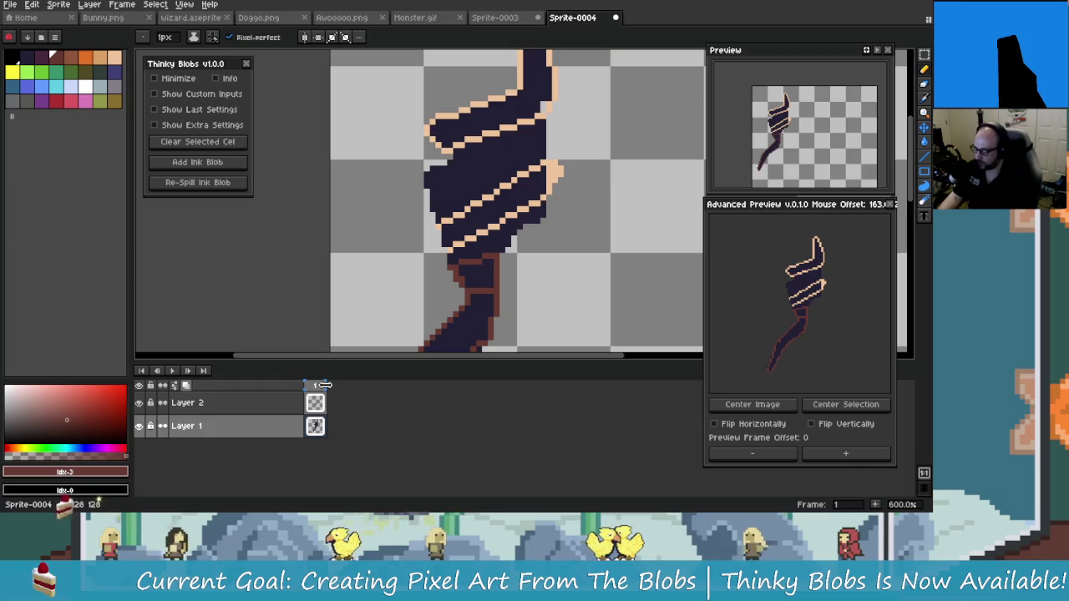
key("alt+n")
key("Return")
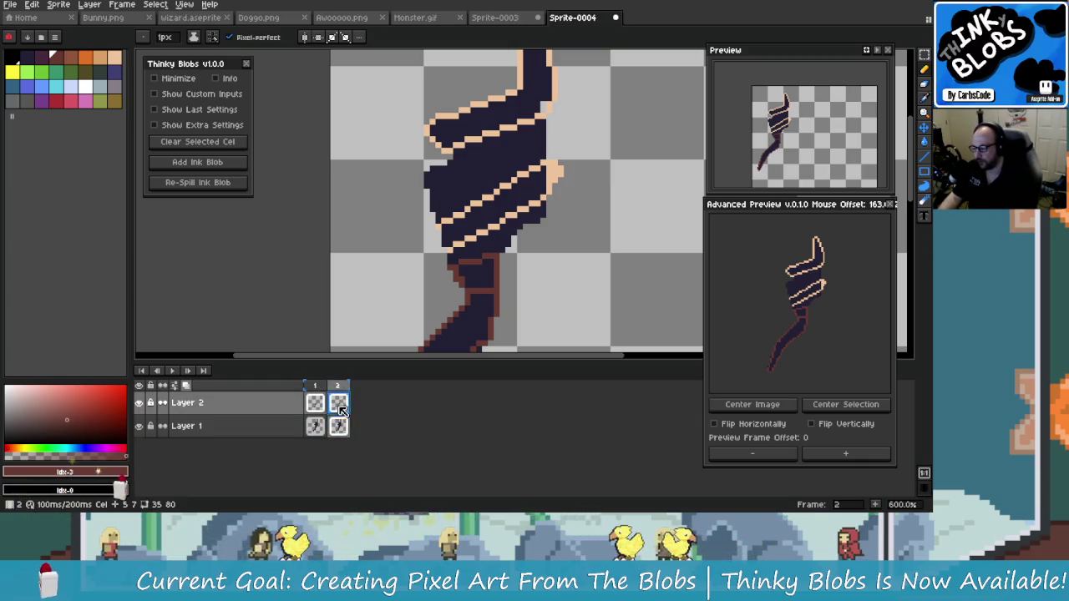
key("Up")
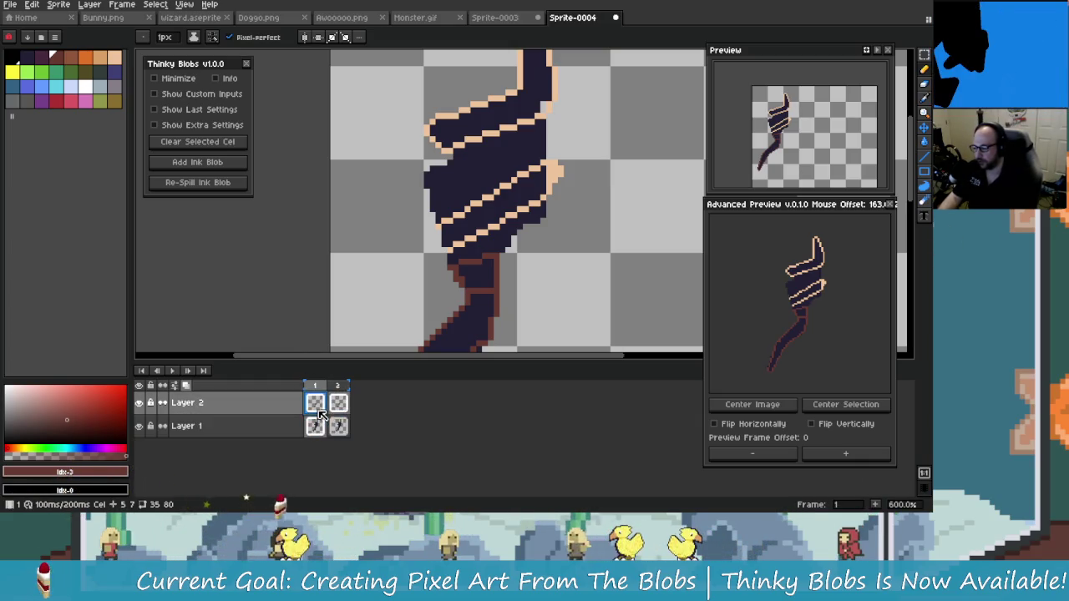
- Set Advanced Preview to frame offset 1 and delete Layer 2's stripes in frame 2
left_click(857, 455)
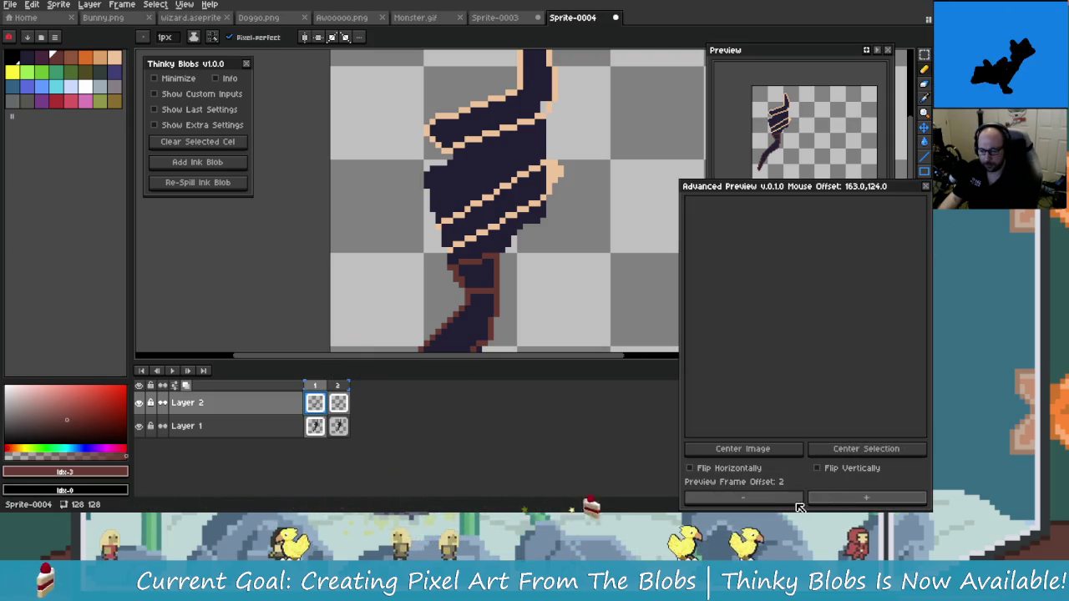
key("Right")
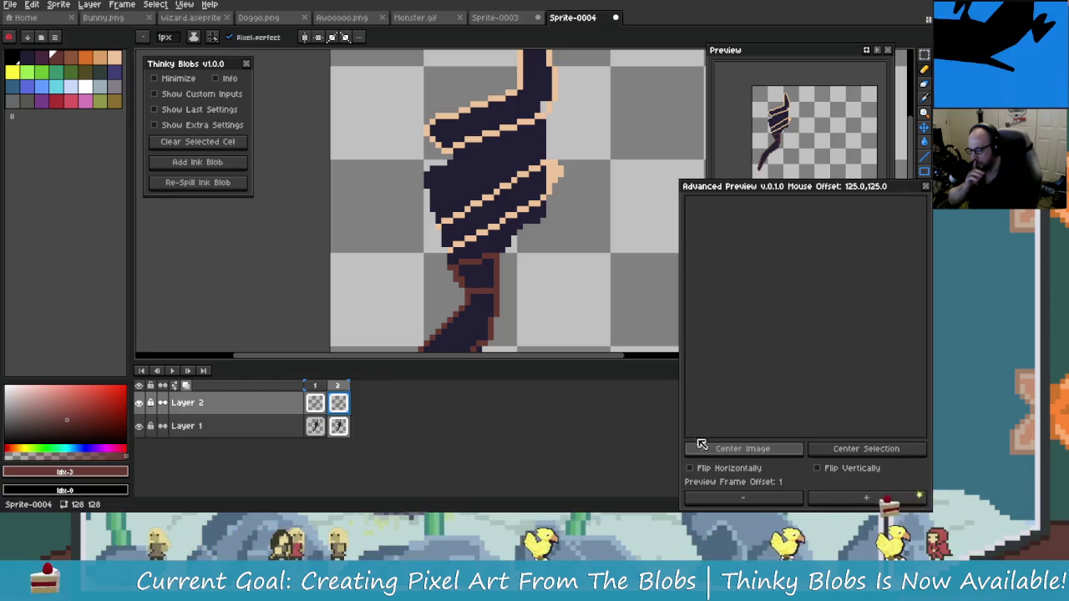
key("Delete")
- Select the frame-2 cels and shrink the Advanced and regular preview panels
left_click_drag(339, 428, 326, 431)
left_click(344, 406)
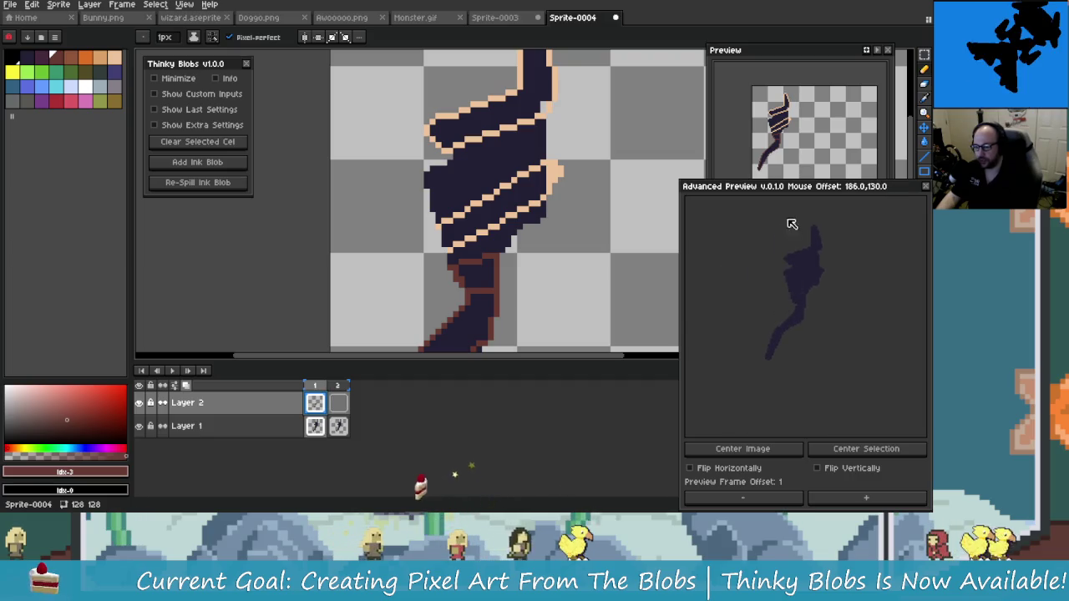
left_click_drag(816, 182, 697, 228)
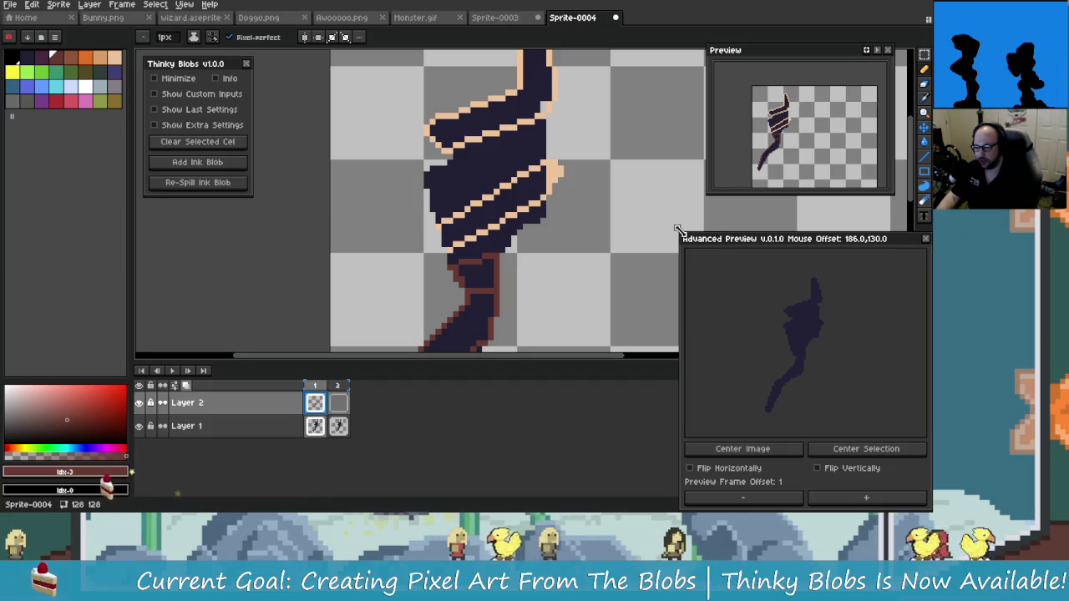
left_click_drag(768, 194, 769, 231)
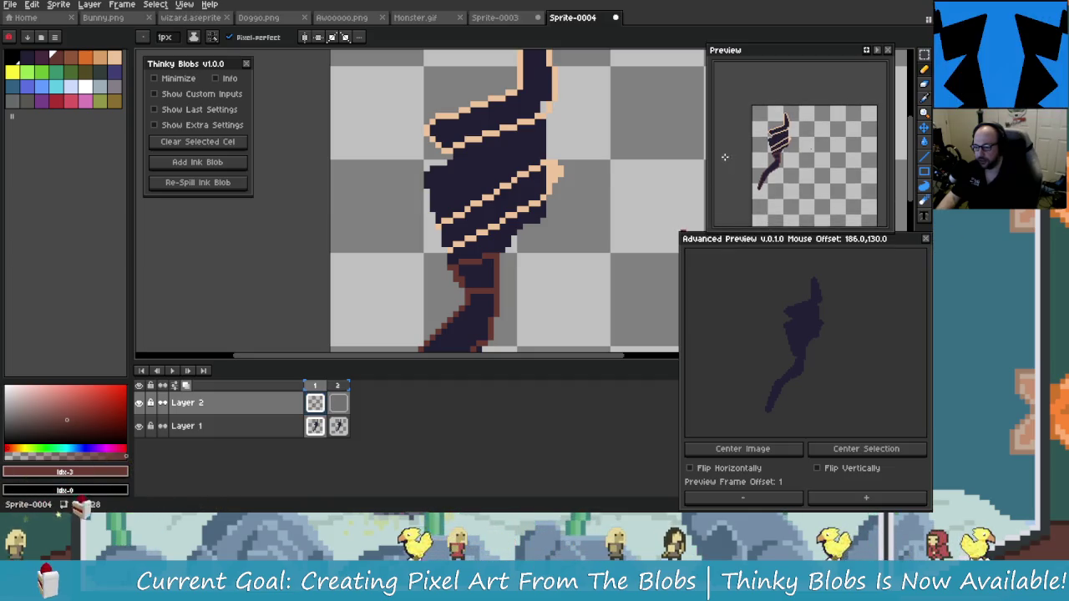
- Resize the regular preview, zoom it onto the striped figure, and pan the Advanced Preview image
left_click_drag(709, 168, 647, 168)
scroll(795, 167, "up", 1)
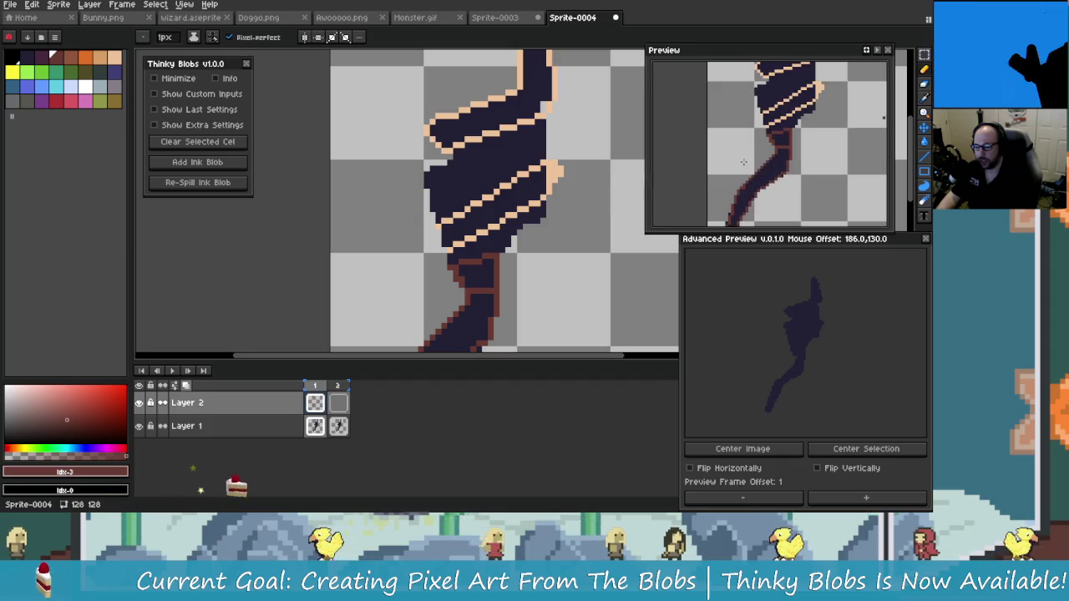
scroll(795, 167, "up", 1)
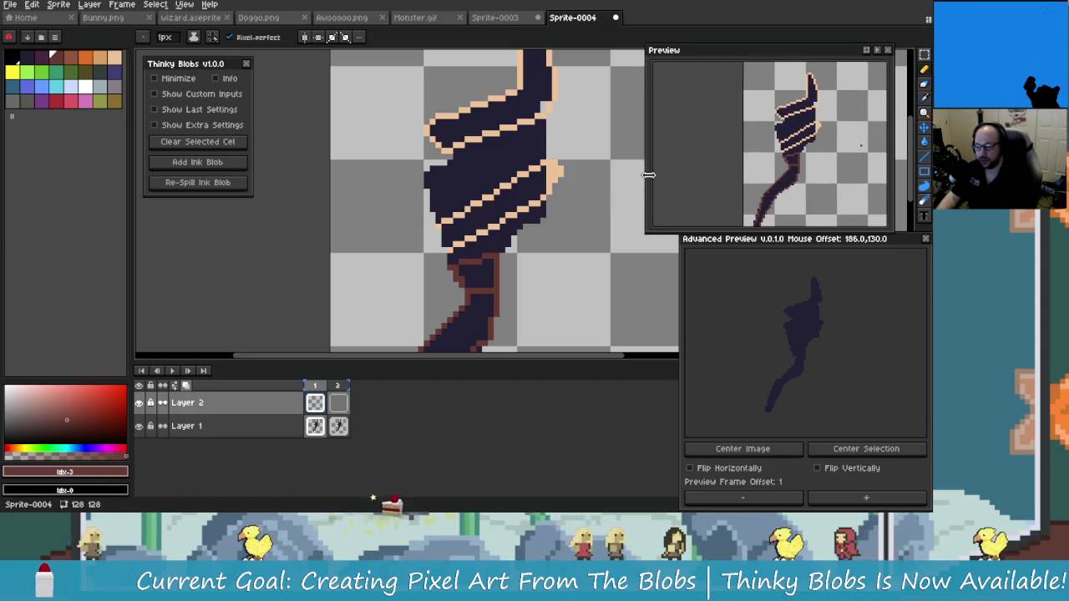
left_click_drag(648, 167, 685, 167)
left_click_drag(892, 167, 927, 169)
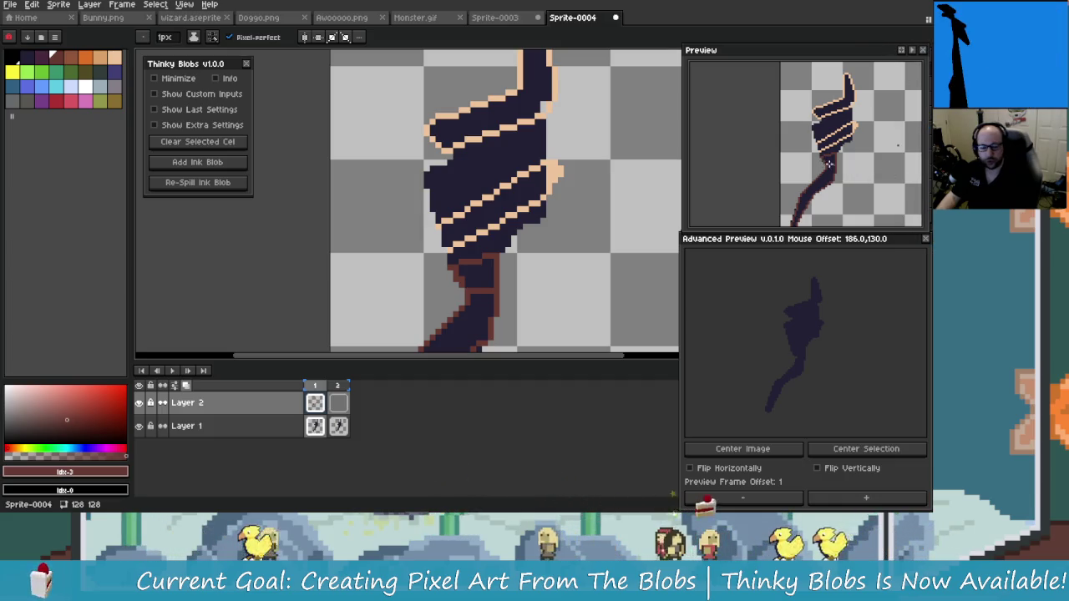
mouse_move(769, 351)
left_mouse_down()
mouse_move(700, 317)
mouse_move(692, 299)
mouse_move(811, 370)
mouse_move(779, 355)
left_mouse_up()
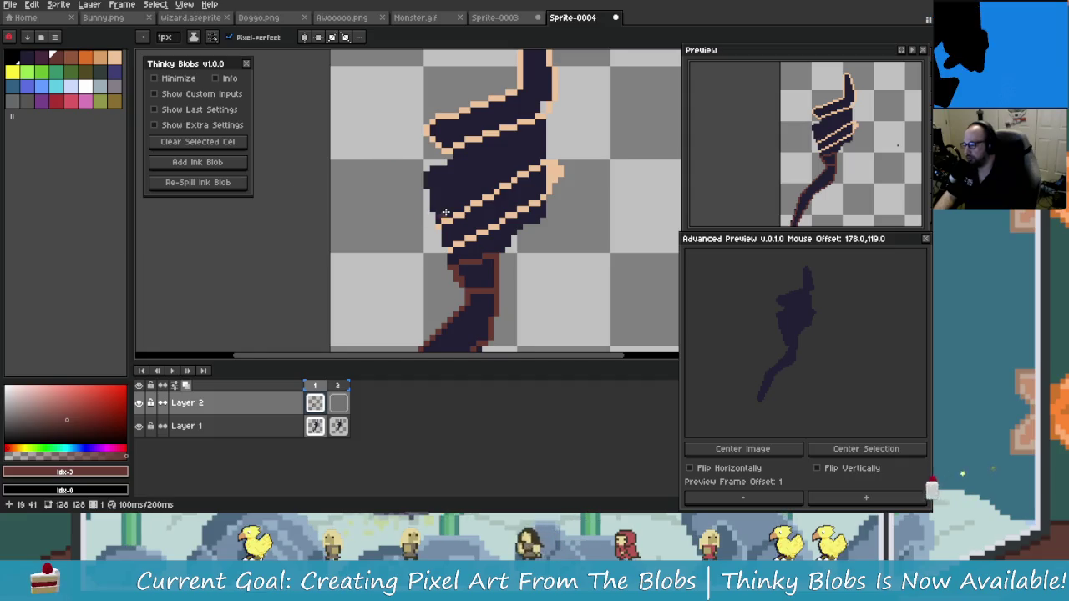
scroll(635, 231, "right", 2)
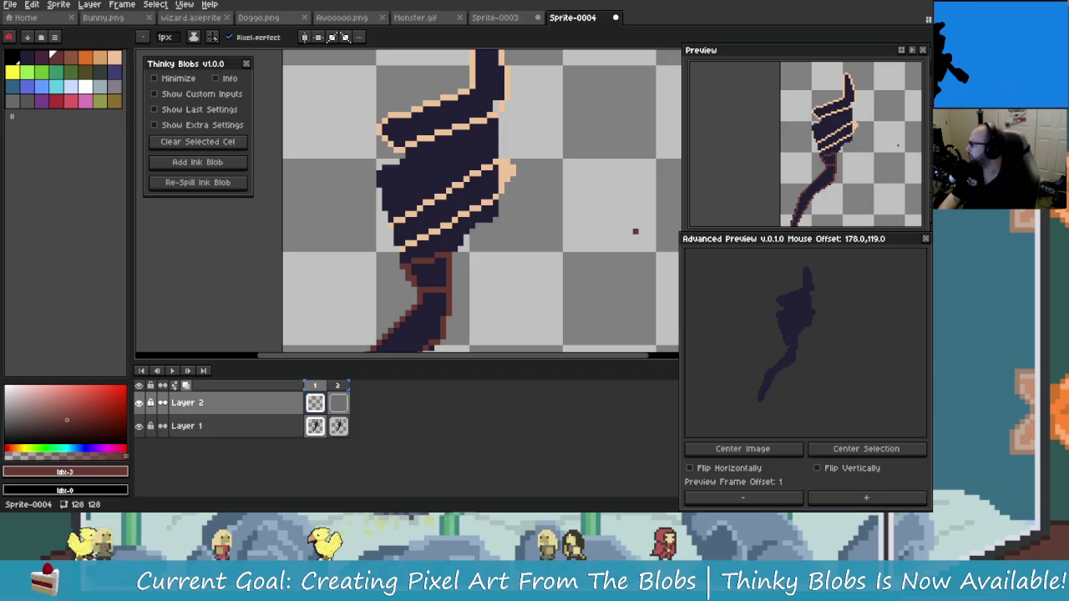
- Sample sprite colours while striping the dark blob with diagonal peach lines and a brown leg edge
key("alt+Tab")
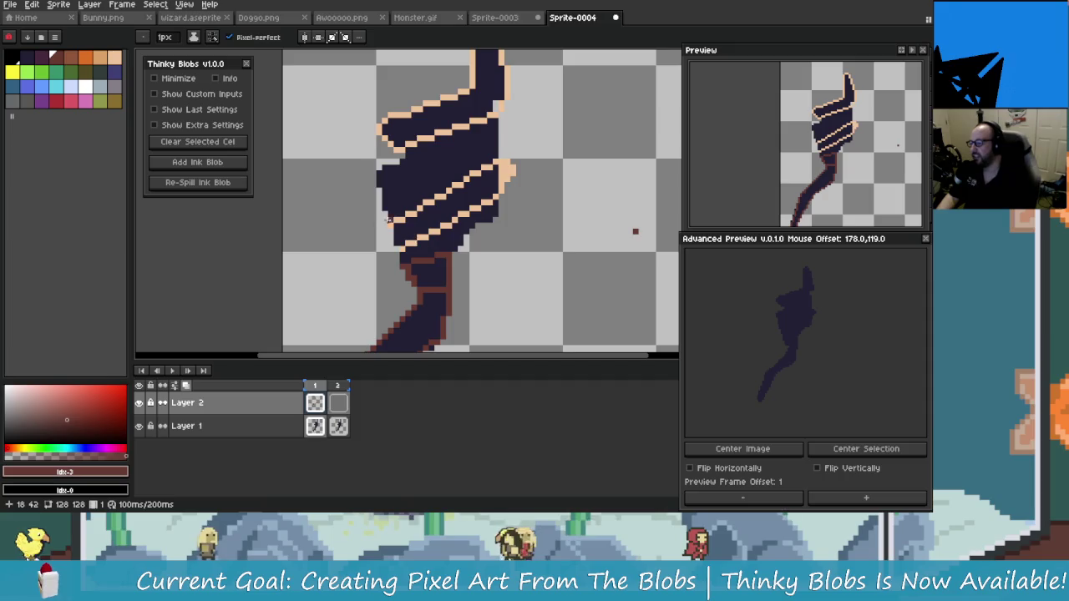
- Frame the striped upper body in view and pick grey palette index 24
left_click_drag(441, 215, 399, 157)
scroll(399, 157, "down", 2)
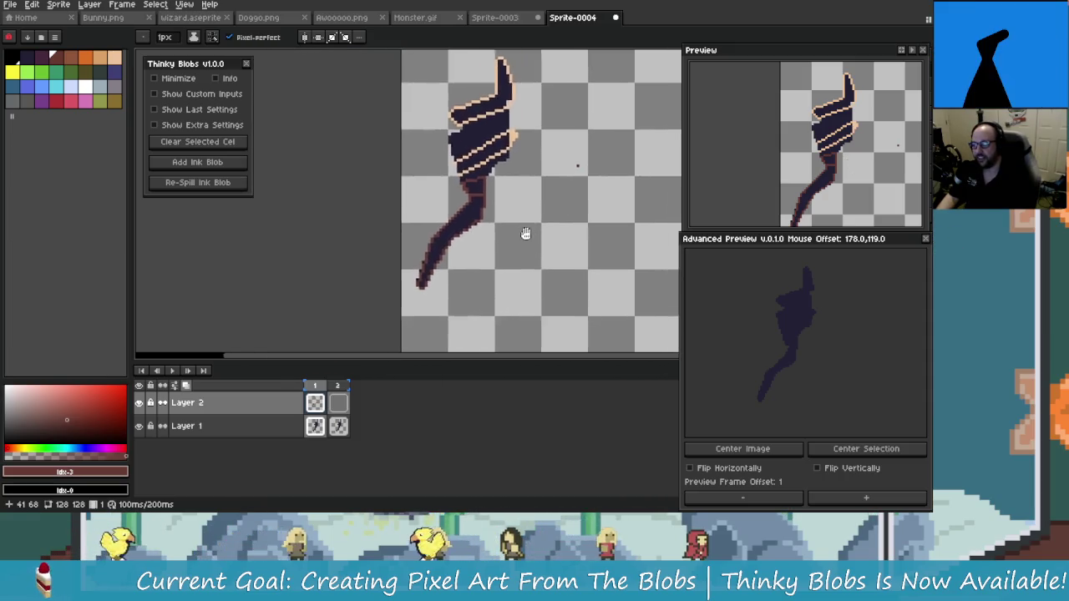
scroll(575, 167, "up", 2)
left_click_drag(576, 168, 442, 211)
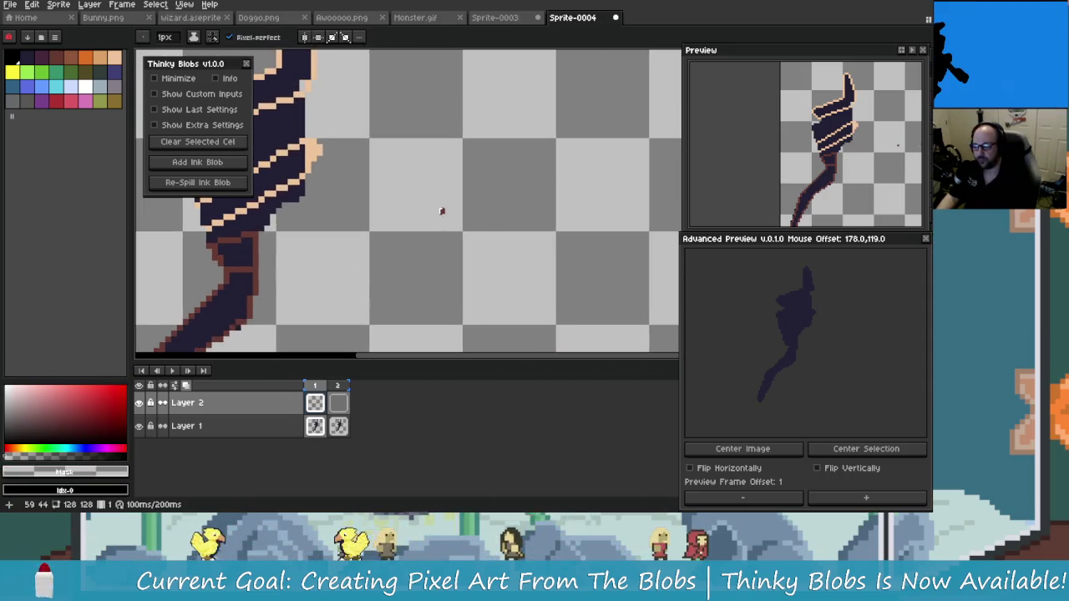
left_click_drag(349, 206, 491, 196)
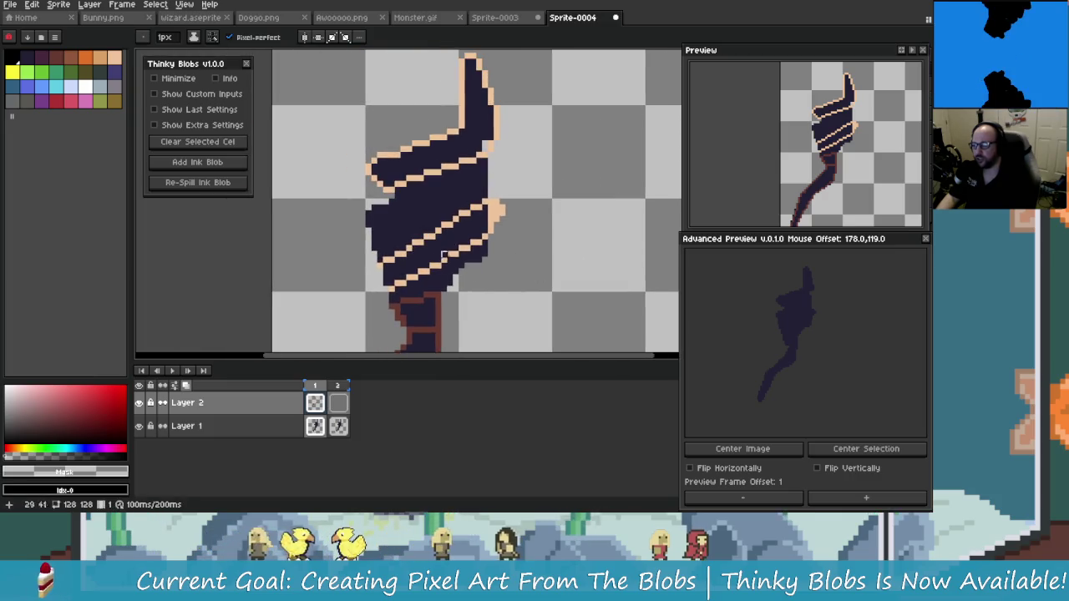
left_click_drag(443, 255, 394, 213)
left_click(13, 101)
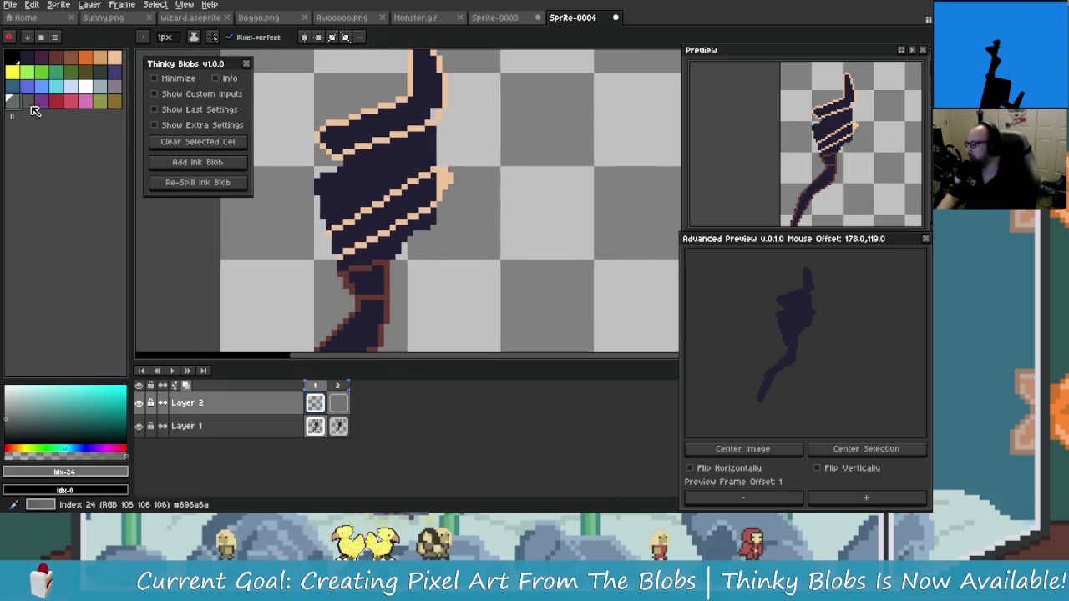
- Draw two grey shading lines beneath the upper peach stripes
scroll(338, 199, "up", 2)
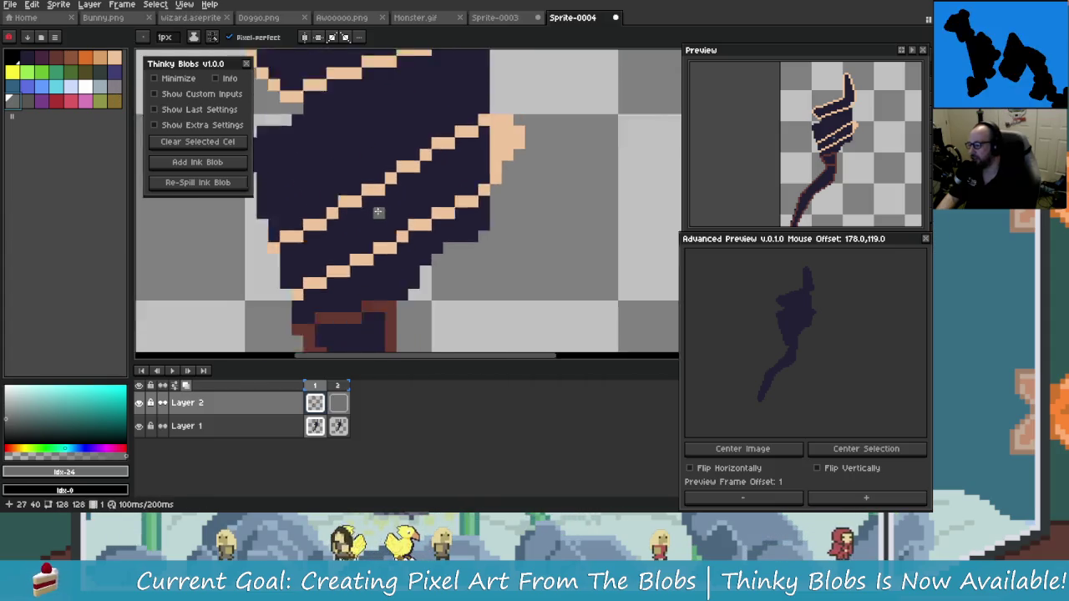
scroll(339, 199, "down", 1)
scroll(349, 175, "up", 2)
scroll(350, 176, "up", 2)
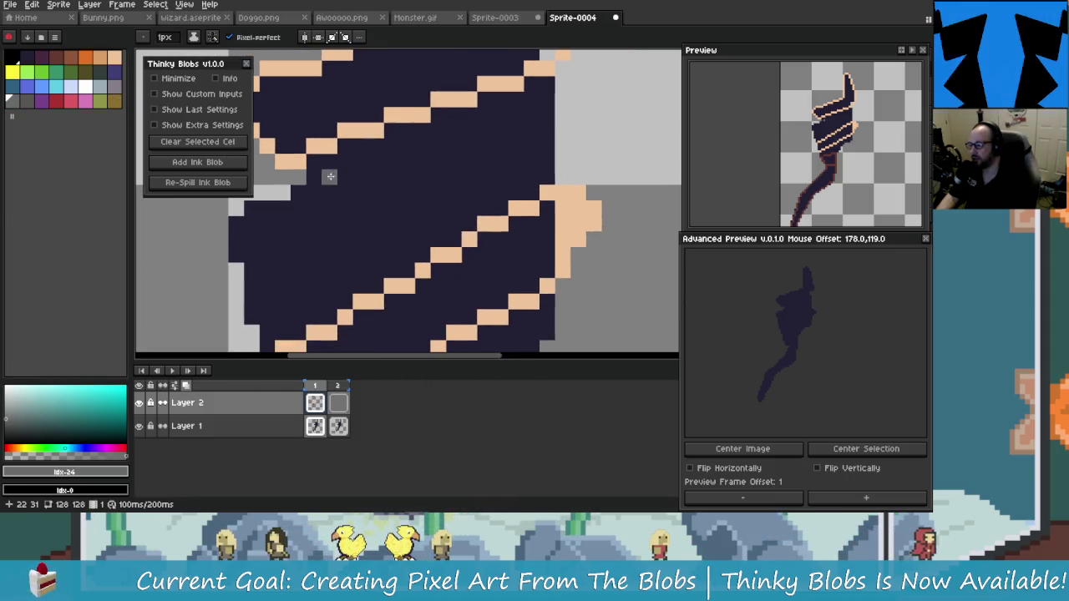
mouse_move(284, 163)
left_mouse_down()
mouse_move(517, 124)
mouse_move(520, 96)
left_mouse_up()
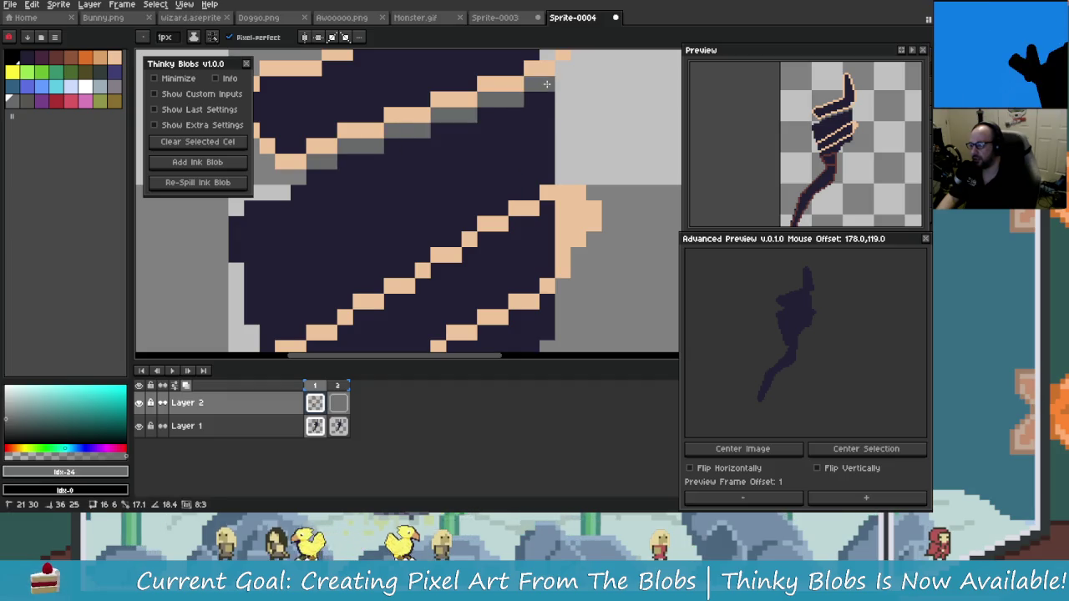
scroll(546, 147, "down", 1)
scroll(354, 263, "up", 1)
left_click_drag(344, 296, 597, 140)
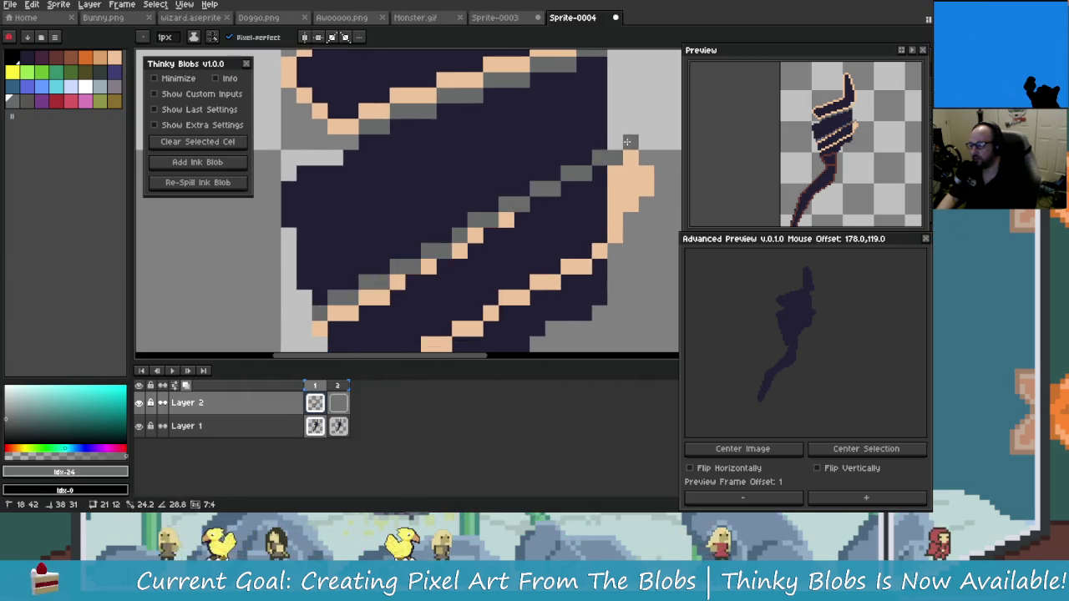
- Try a paint-bucket fill on the dark area between stripes, then bring up the Save dialog
scroll(458, 234, "up", 2)
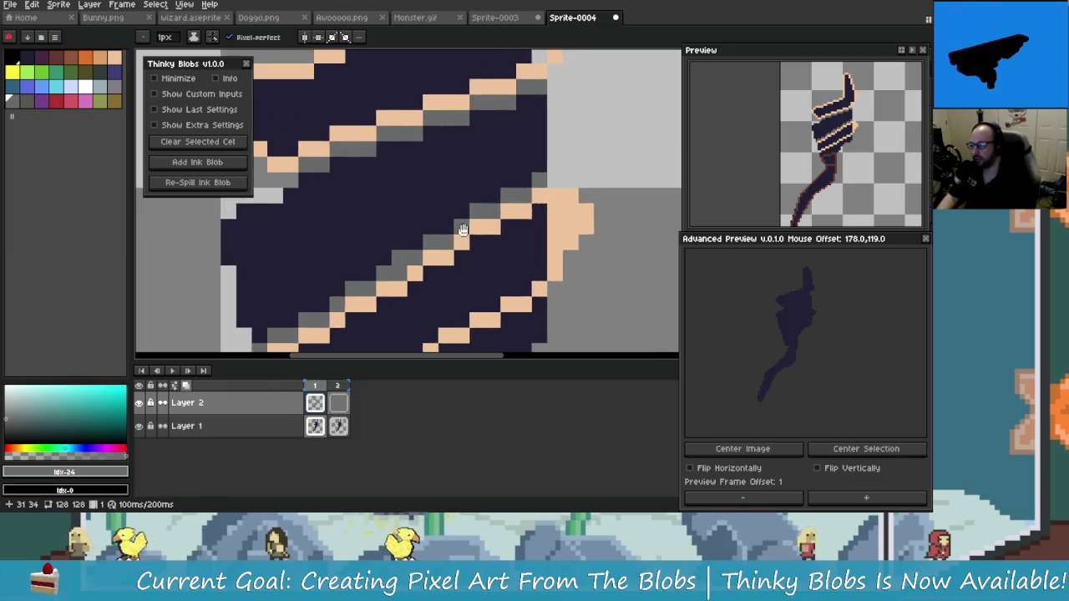
key("g")
left_click(505, 193)
scroll(505, 193, "down", 2)
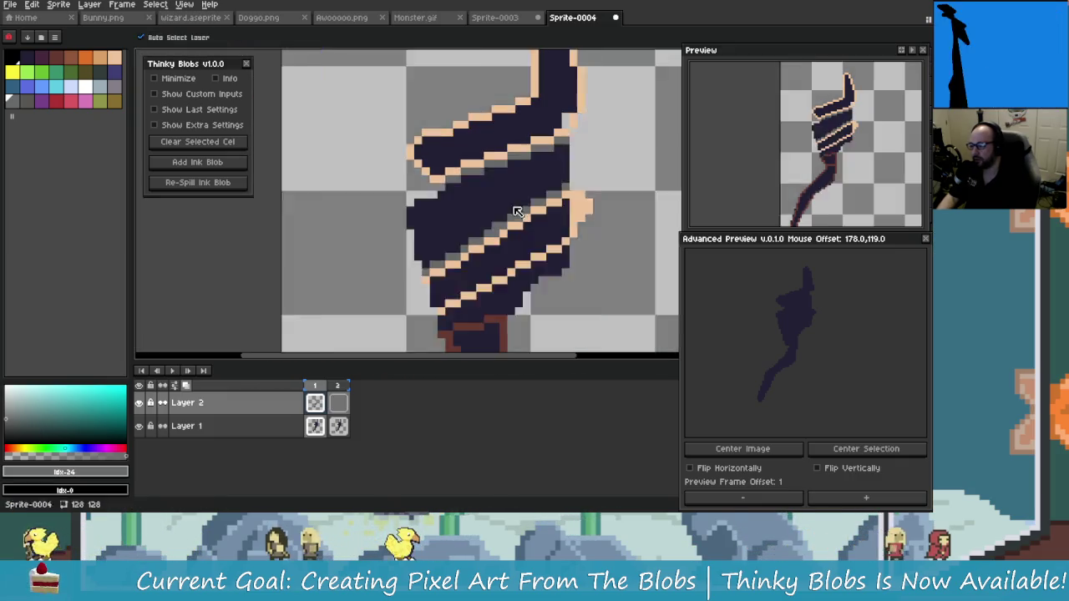
key("ctrl+s")
- Cancel the Save dialog, then test and undo two fills on the middle stripe's dark area
left_click(795, 498)
scroll(459, 167, "up", 1)
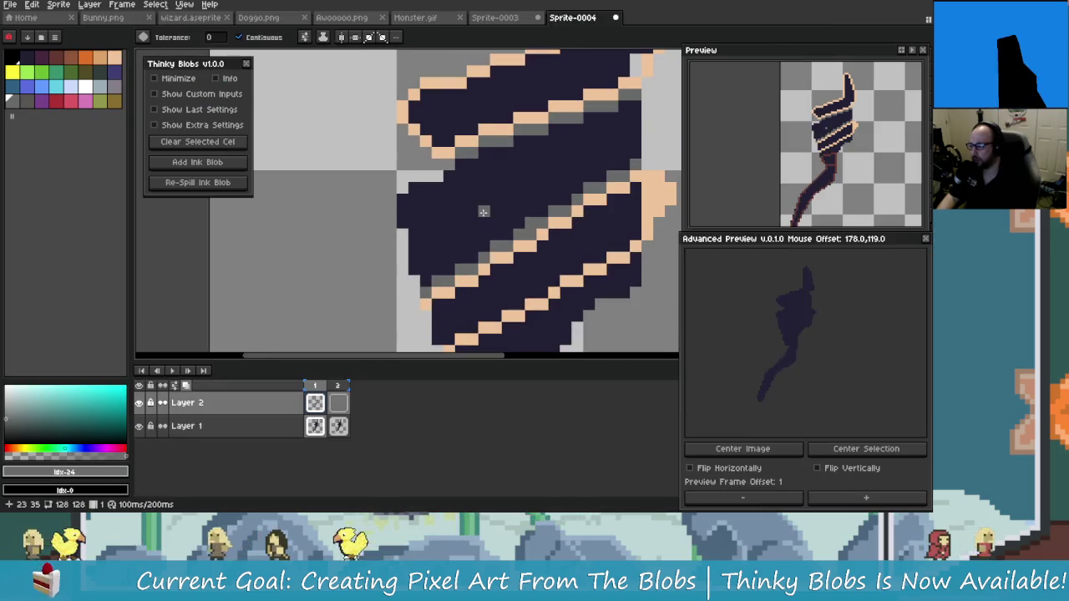
scroll(464, 167, "up", 1)
scroll(455, 159, "up", 1)
scroll(456, 159, "down", 3)
scroll(434, 184, "up", 1)
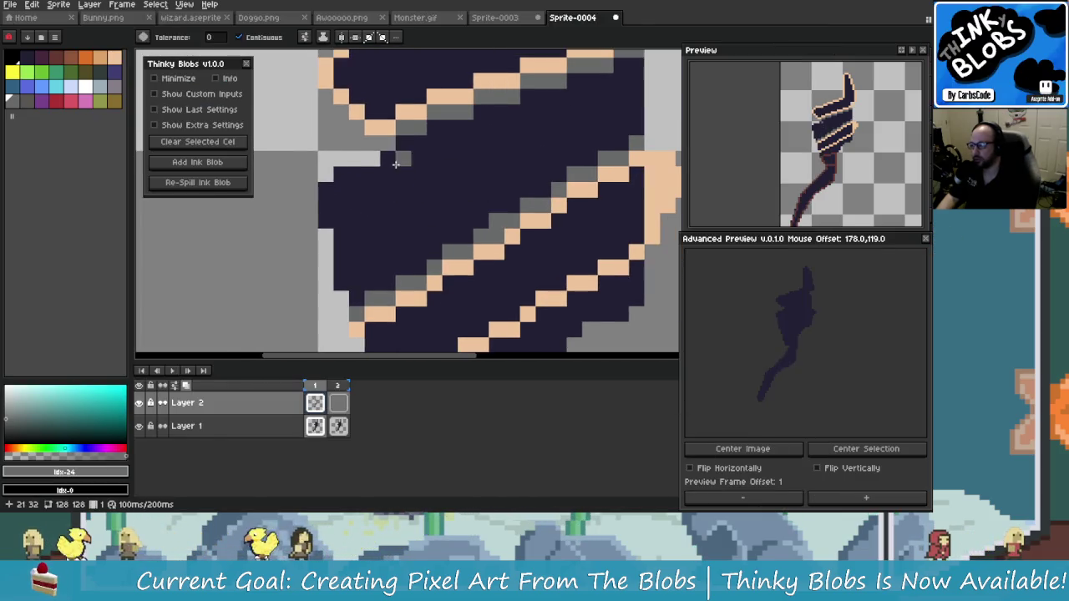
scroll(430, 192, "up", 1)
scroll(426, 198, "up", 2)
scroll(425, 198, "down", 3)
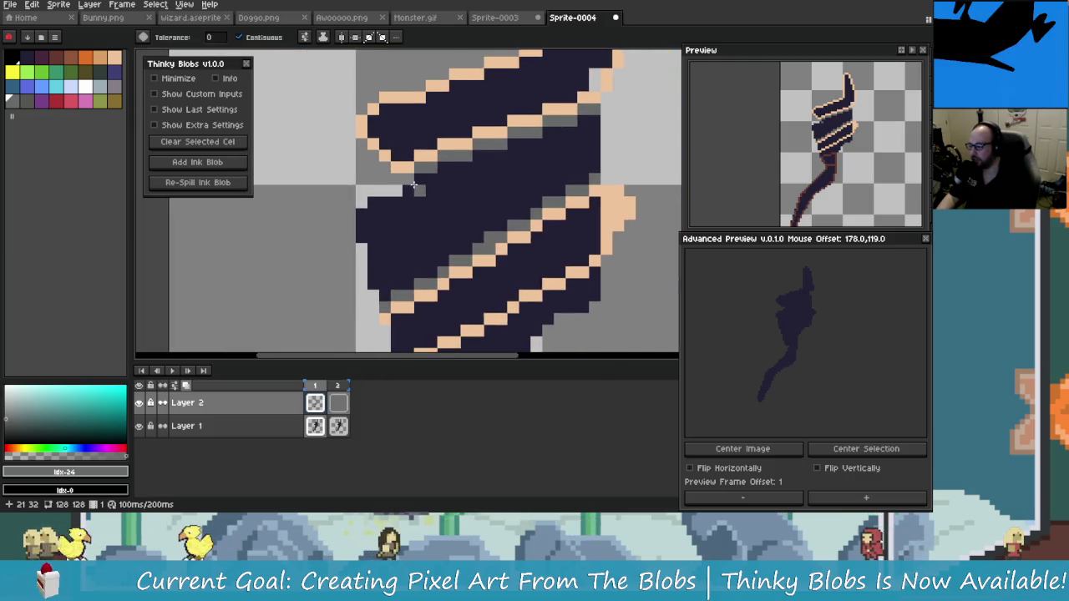
scroll(378, 209, "up", 2)
left_click(378, 209)
key("ctrl+z")
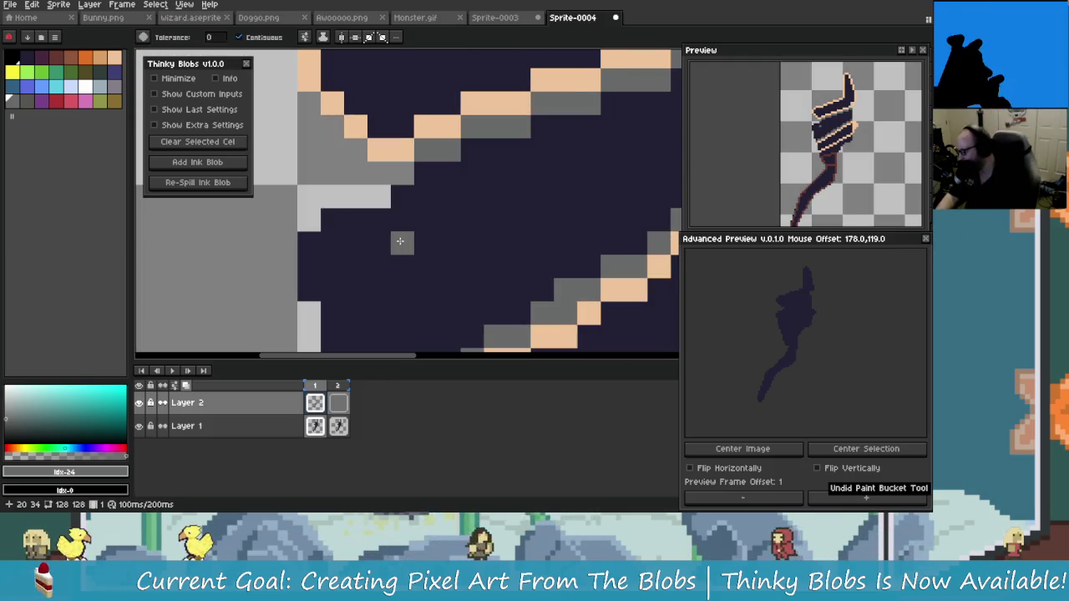
left_click(407, 229)
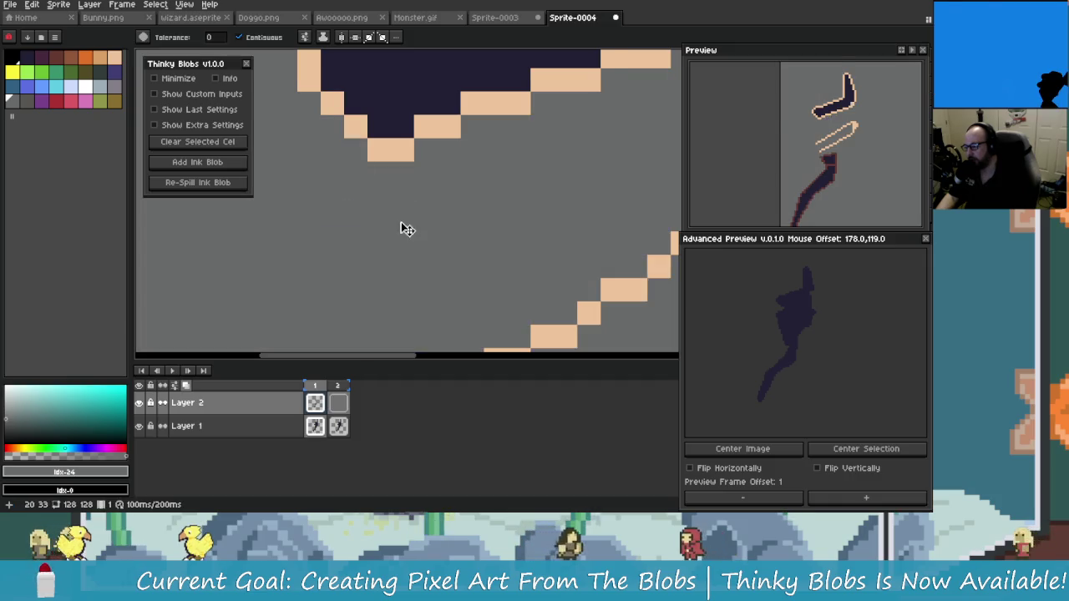
key("ctrl+z")
- With the Pencil, paint grey shading pixels under the stripes and a grey column down the left edge
key("b")
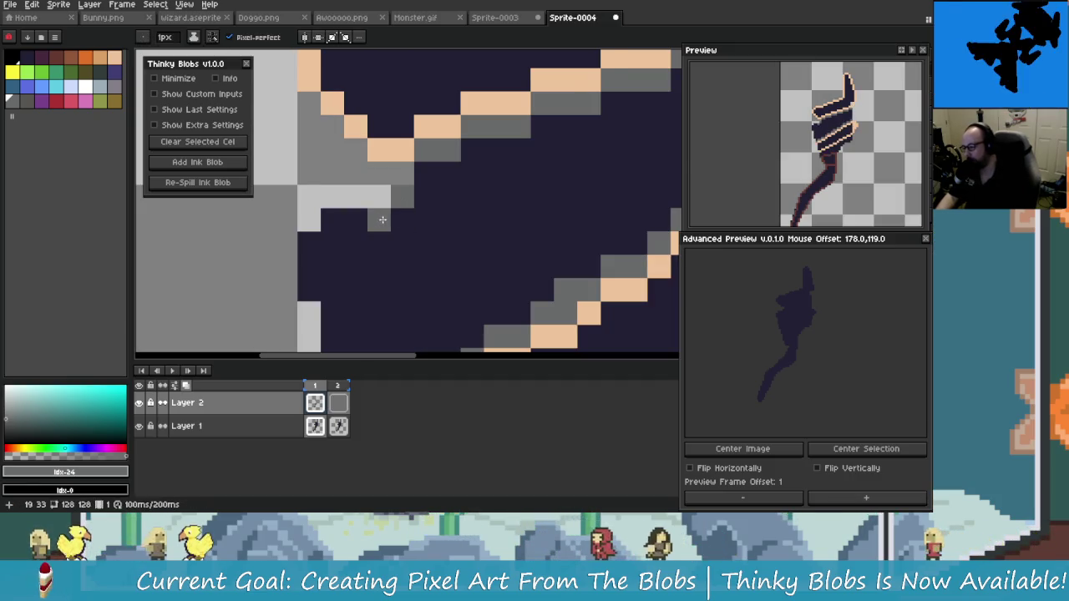
left_click_drag(382, 219, 332, 220)
scroll(306, 294, "down", 3)
left_click(328, 228)
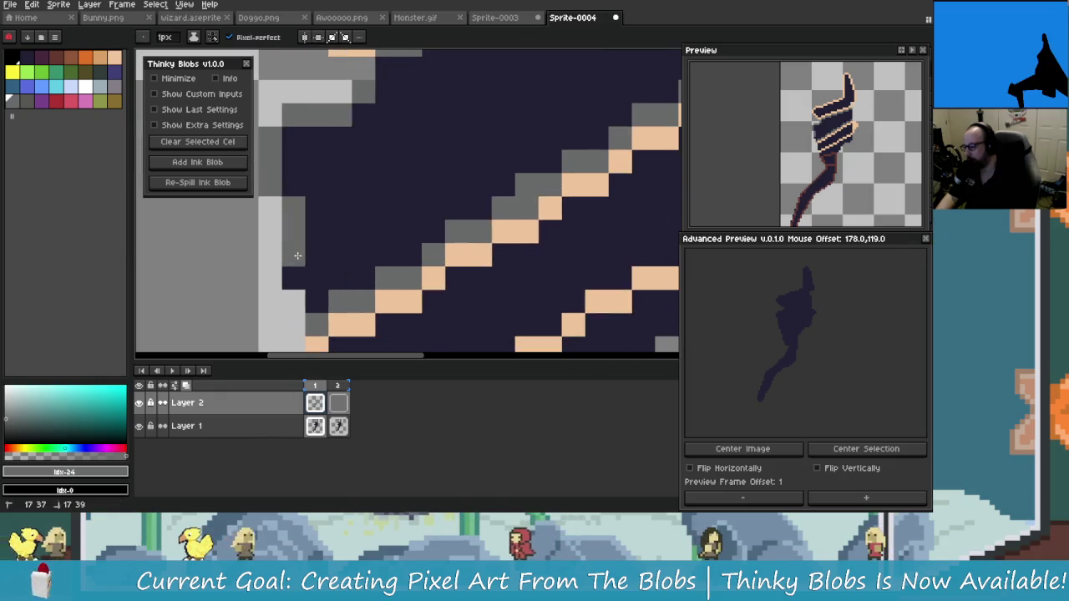
scroll(303, 273, "down", 2)
scroll(430, 198, "up", 2)
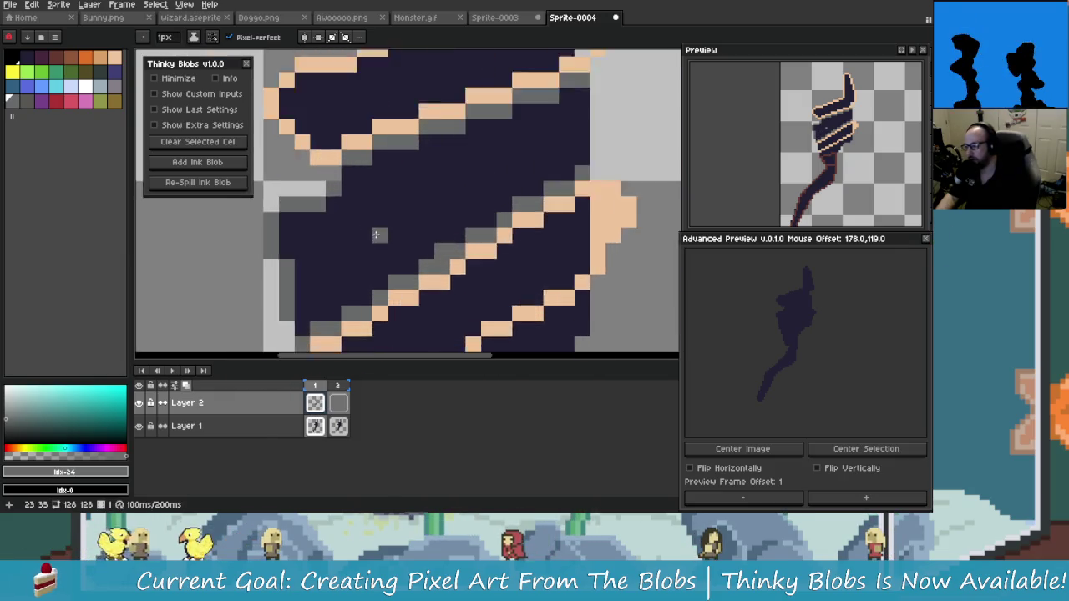
left_click(430, 198)
scroll(429, 198, "up", 2)
left_click_drag(555, 84, 555, 201)
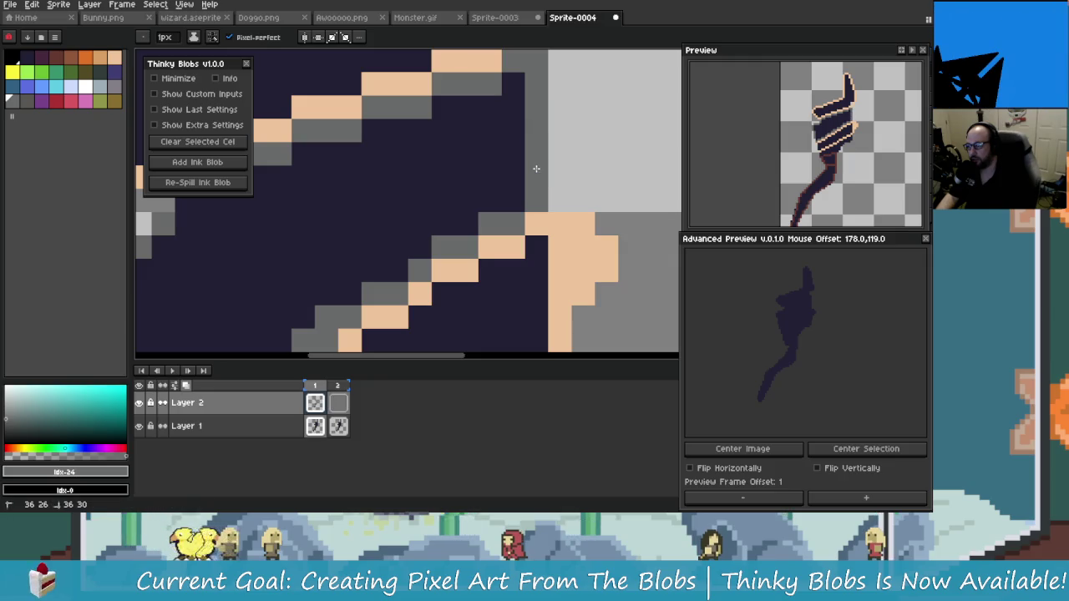
- Test and undo more paint-bucket fills on the figure's body, keeping the dark fill intact
key("g")
left_click(449, 182)
scroll(449, 181, "down", 3)
key("ctrl+z")
scroll(448, 205, "up", 1)
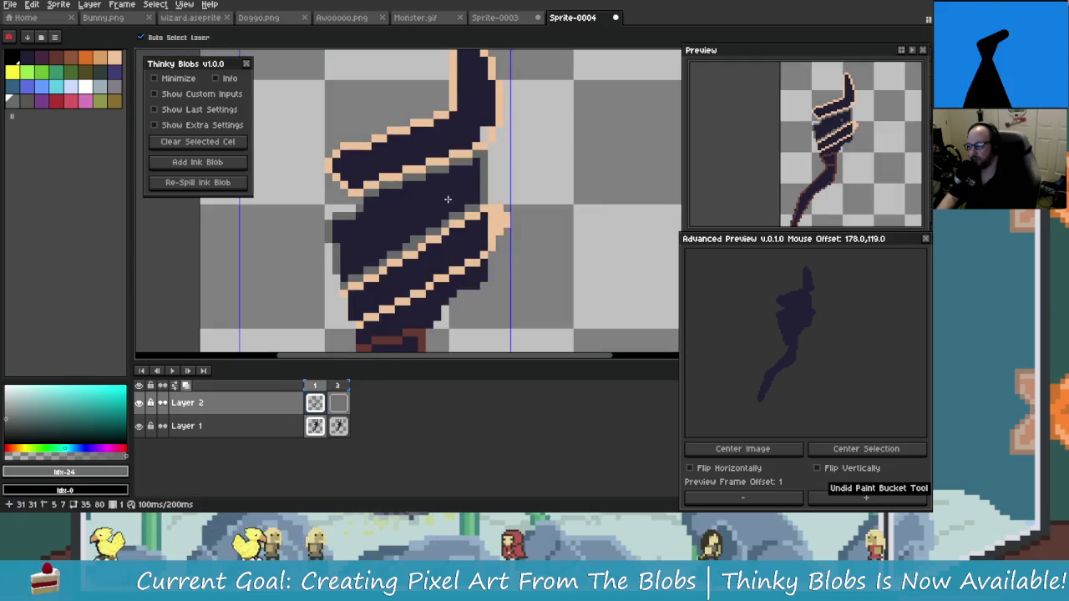
scroll(448, 206, "up", 3)
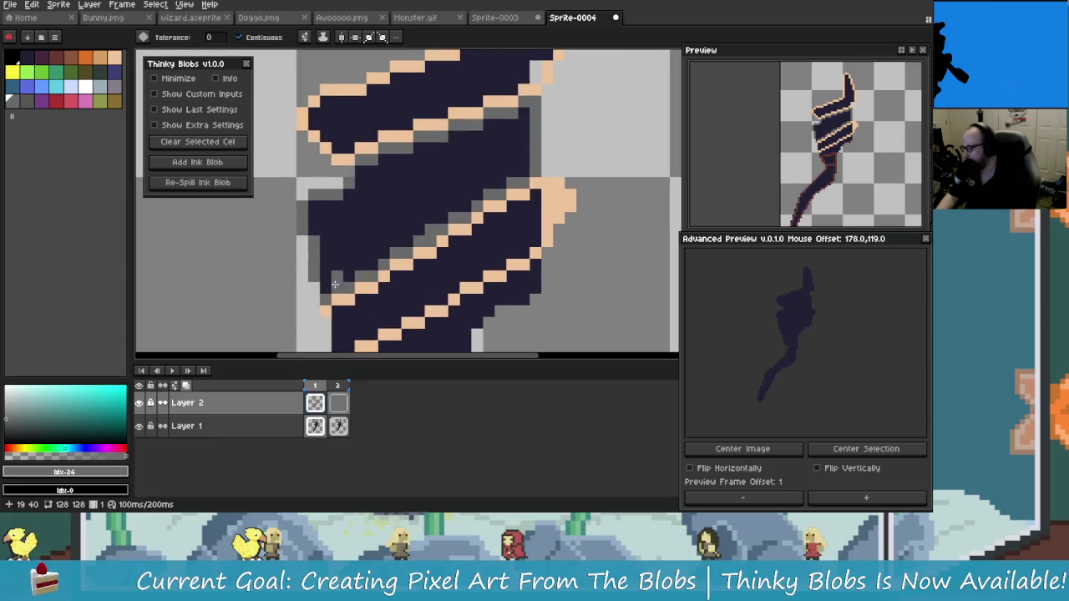
left_click(327, 287)
key("ctrl+z")
key("v")
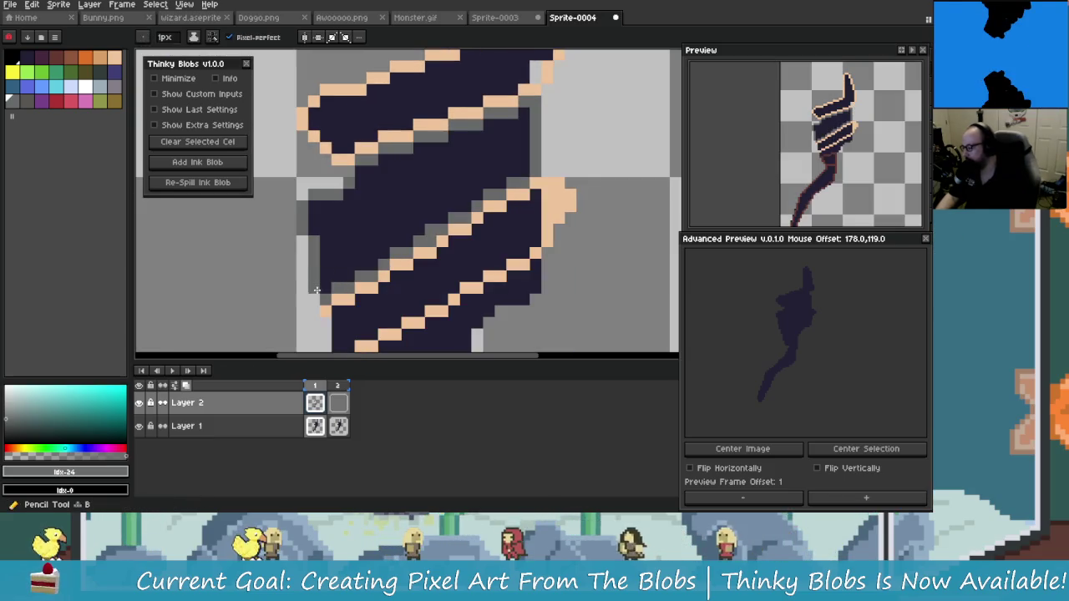
key("b")
left_click(331, 293)
key("ctrl+z")
key("v")
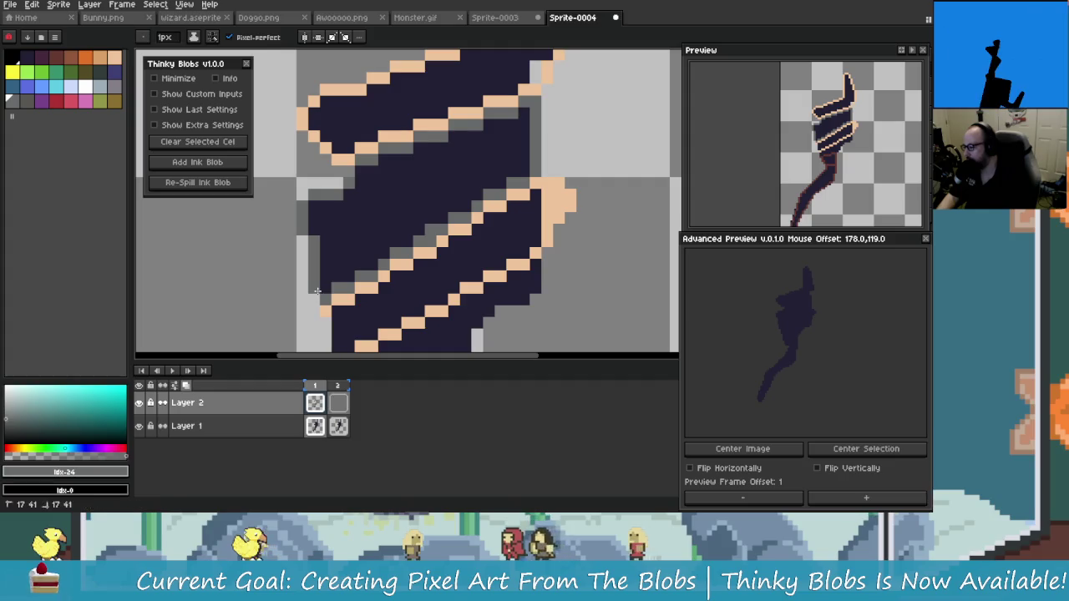
- Pan slightly, test and undo a fill in the stripe gap, and select Layer 1
key("h")
left_click_drag(318, 291, 291, 314)
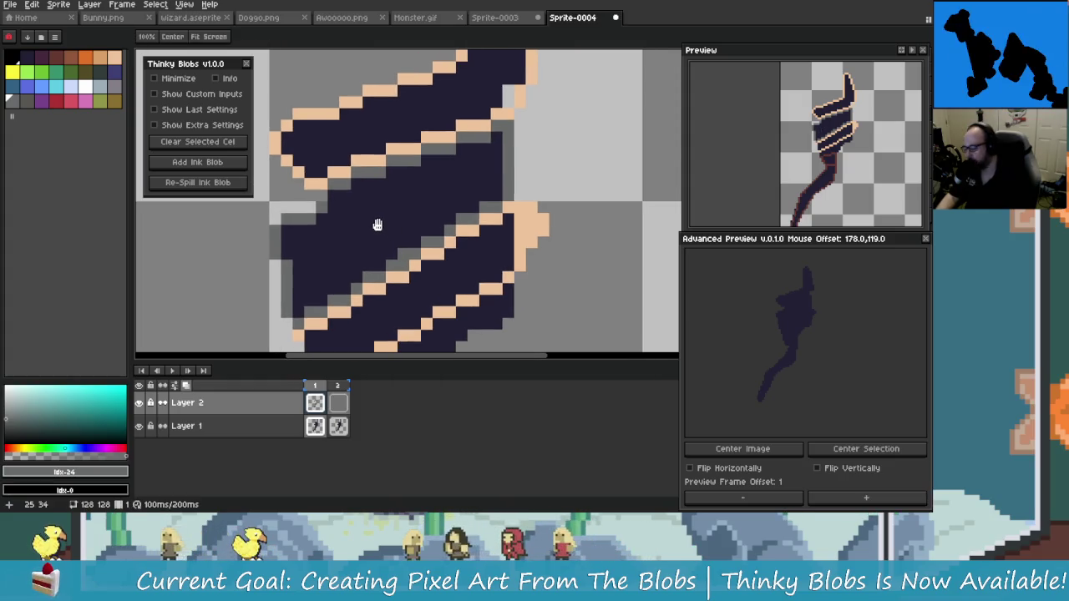
key("b")
key("g")
left_click(401, 215)
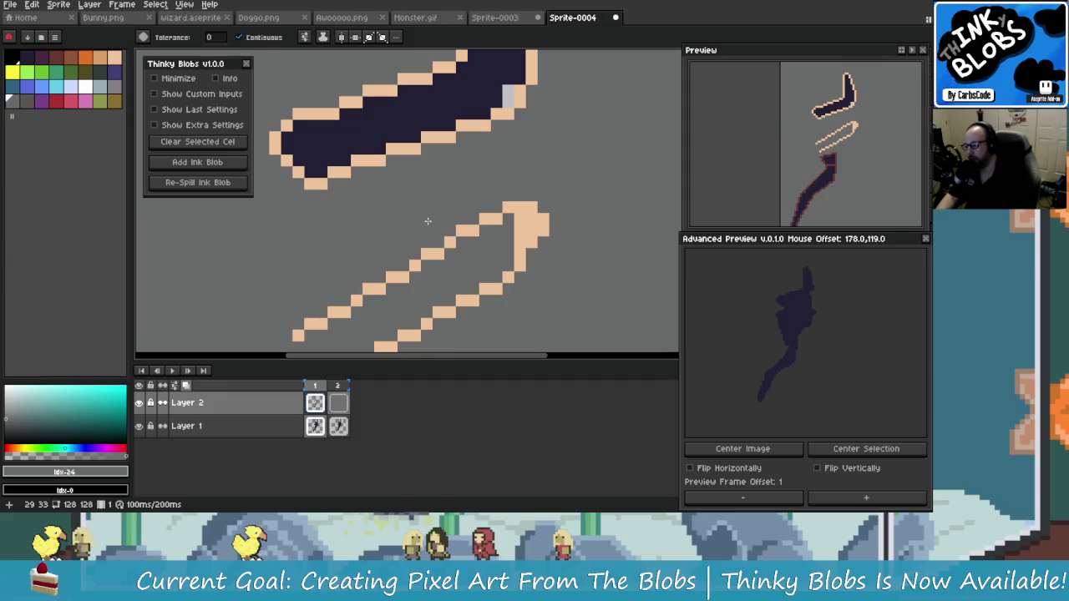
key("ctrl+z")
scroll(411, 248, "down", 2)
left_click_drag(411, 248, 481, 219)
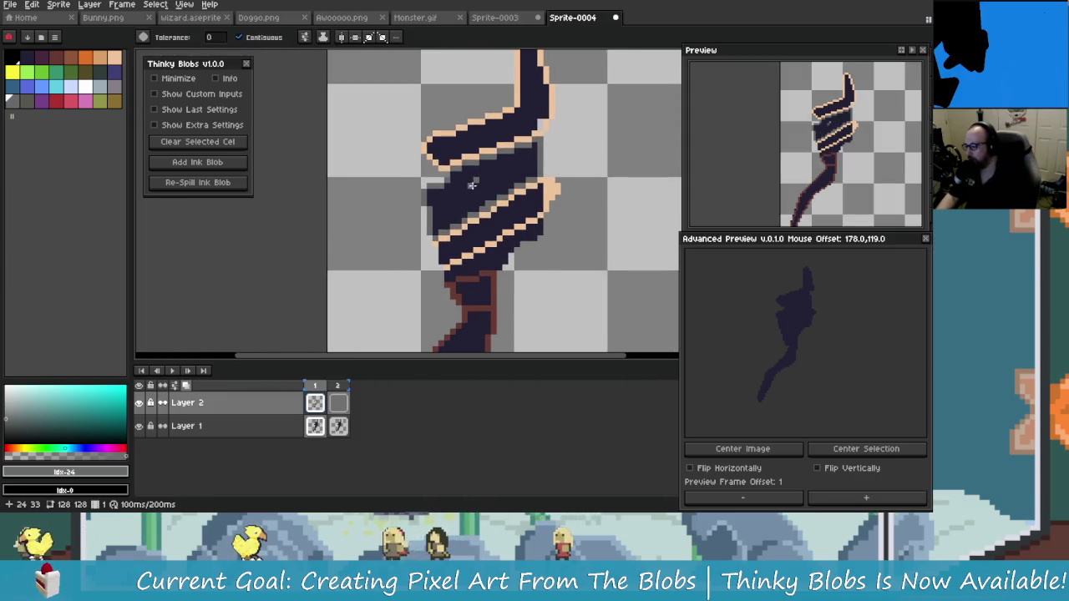
scroll(436, 216, "up", 2)
scroll(434, 220, "up", 1)
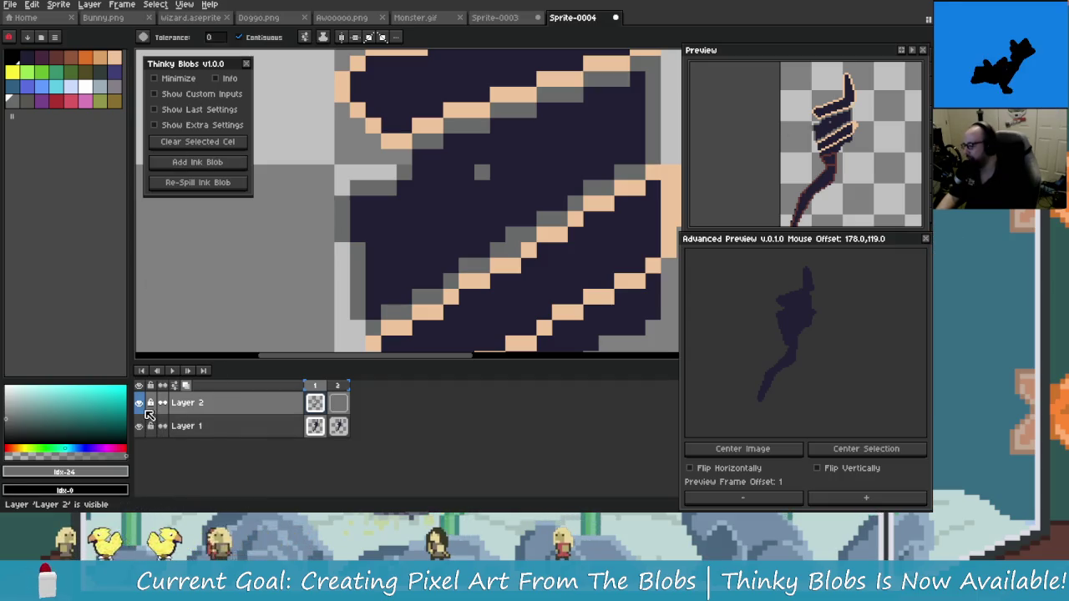
left_click(275, 429)
- Add a new Layer 3 and move it to the bottom of the layer stack
right_click(281, 429)
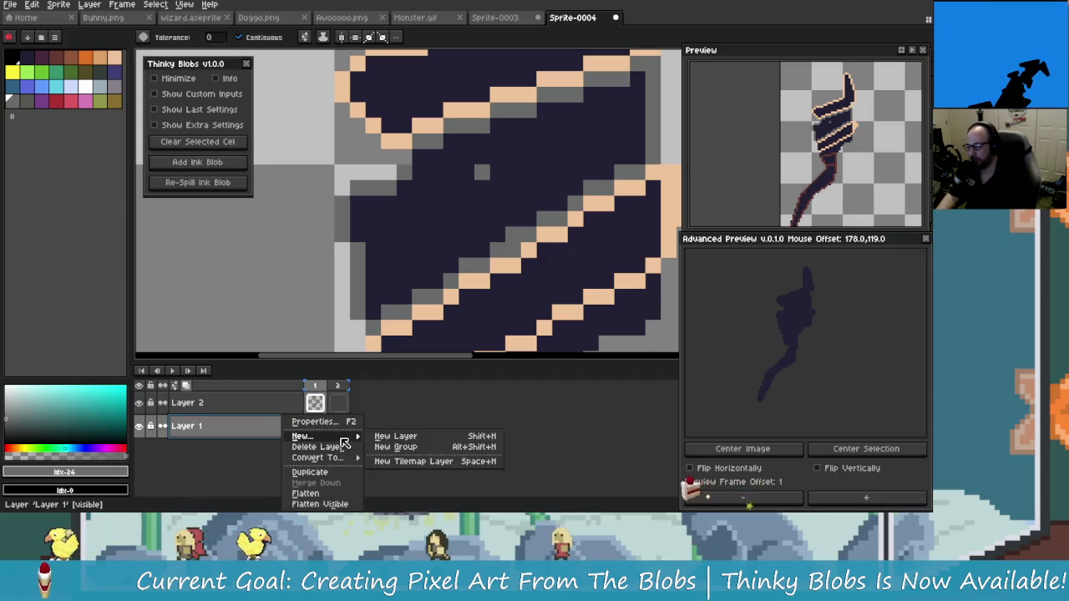
key("Escape")
key("shift+n")
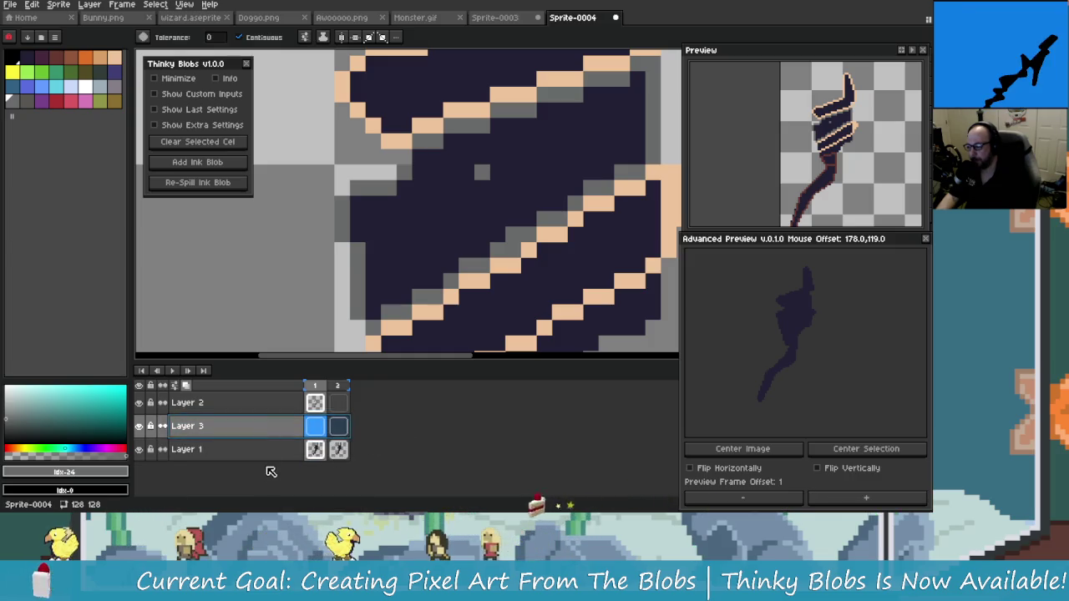
left_click(278, 435)
left_click_drag(283, 443, 279, 464)
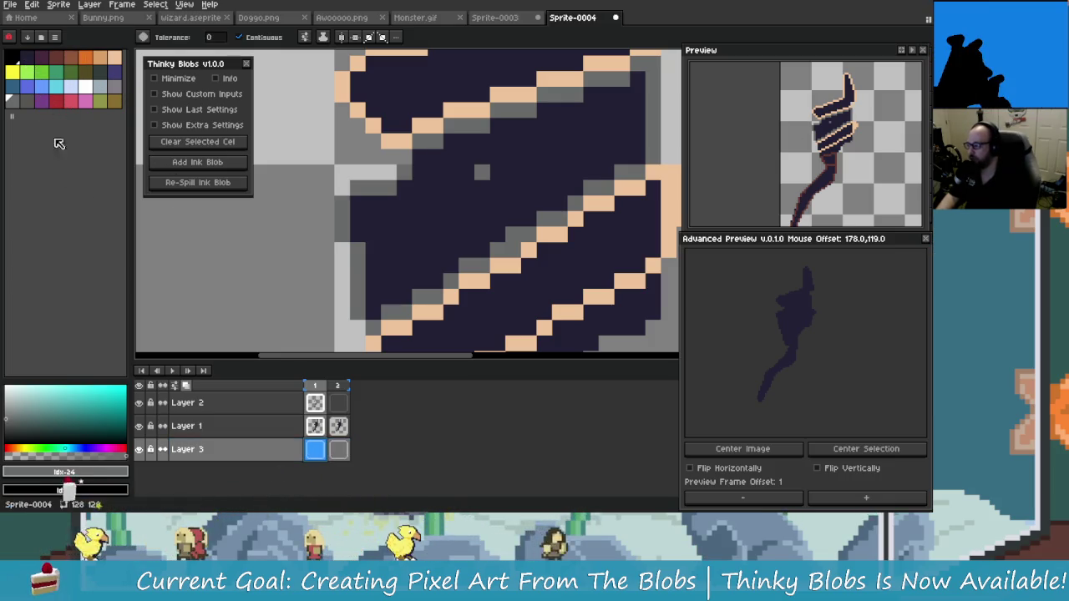
- Fill Layer 3 entirely with green palette index 12
left_click(70, 70)
scroll(295, 262, "down", 5)
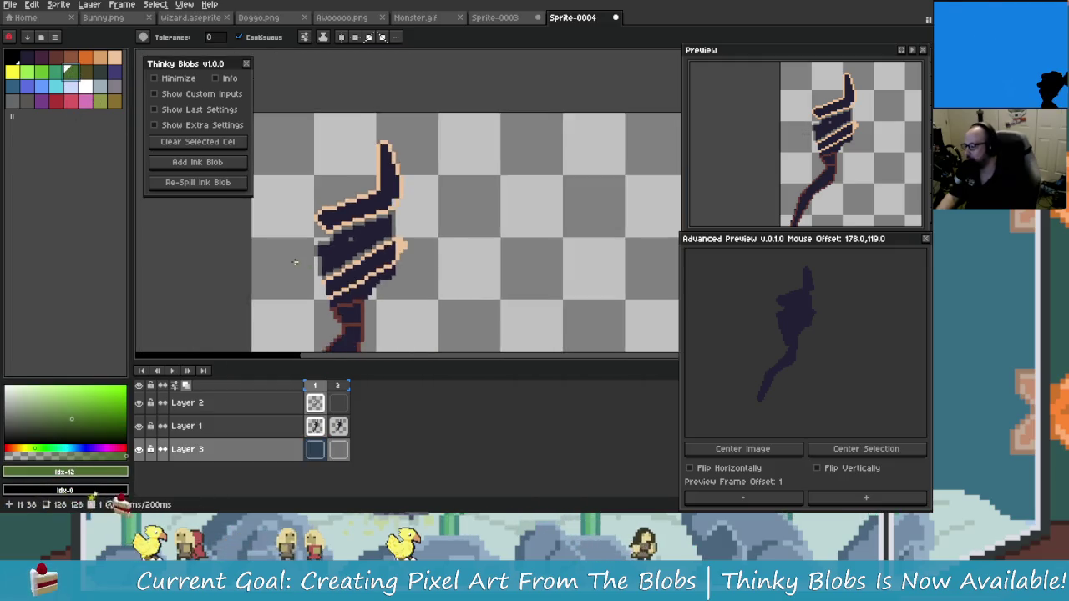
left_click(295, 261)
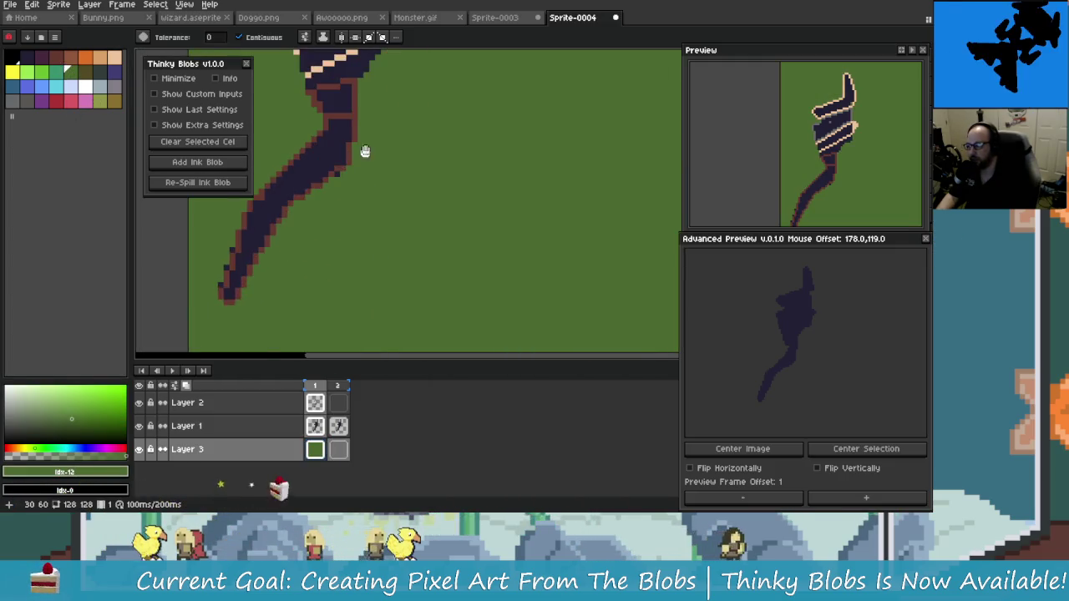
- Eyedrop the grey shading colour from the sprite and switch to the Pencil
scroll(365, 151, "up", 2)
scroll(393, 167, "up", 1)
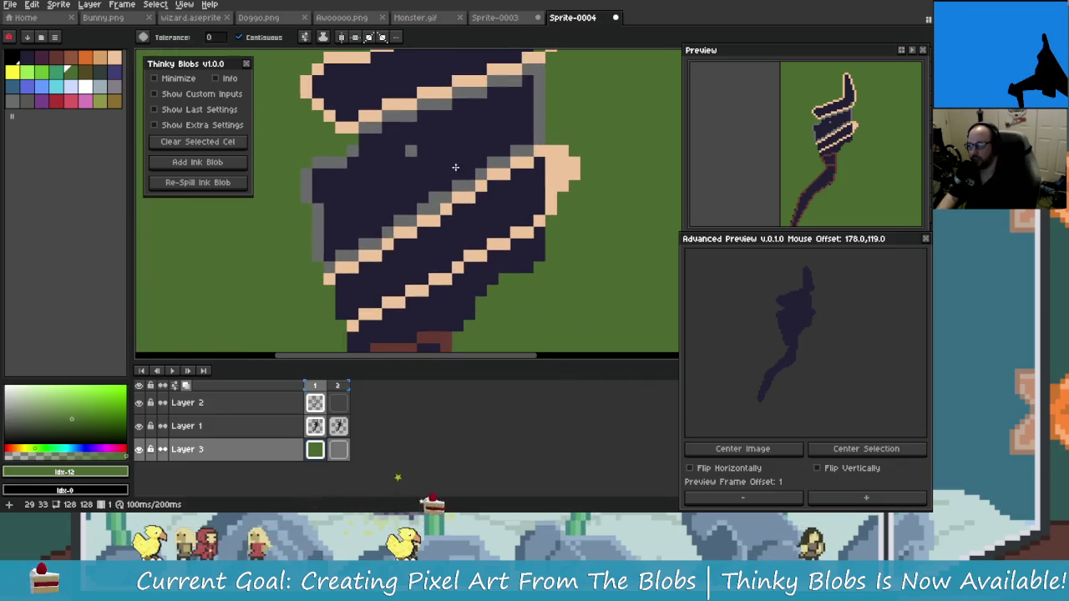
scroll(396, 168, "up", 1)
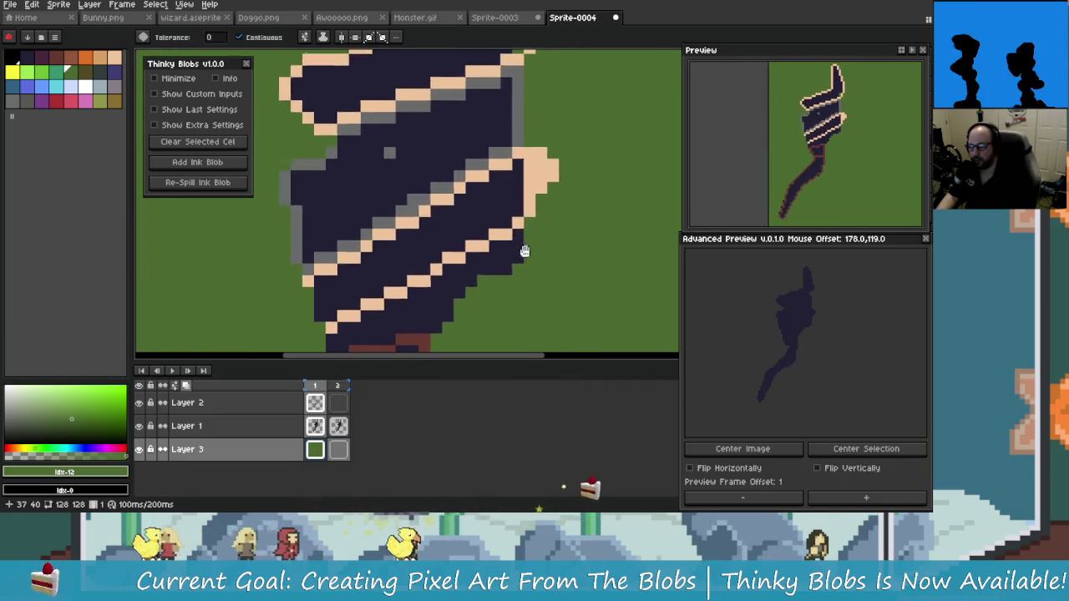
scroll(397, 168, "up", 1)
scroll(397, 168, "down", 2)
left_click(377, 172, "alt")
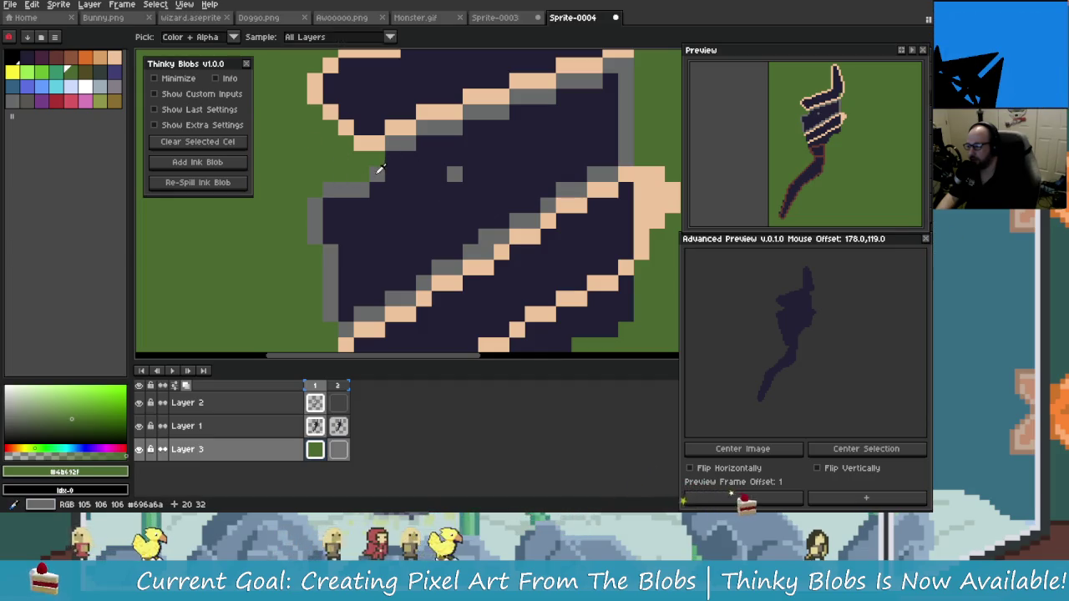
scroll(389, 173, "up", 1)
key("b")
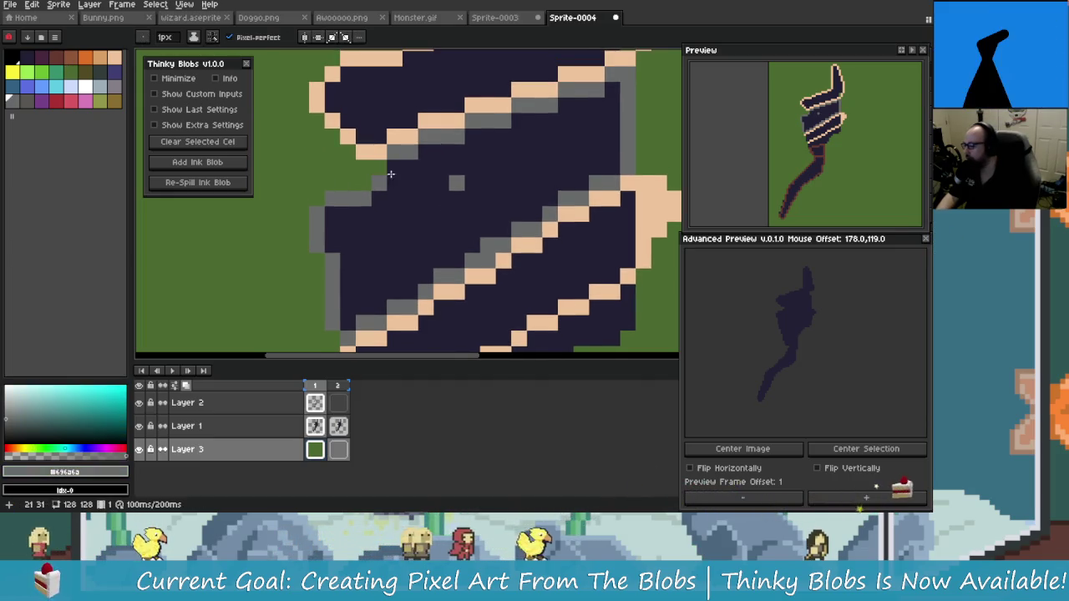
- Bring the blob's upper-left edge into view and make Layer 2 the active layer
scroll(393, 173, "up", 2)
key("alt")
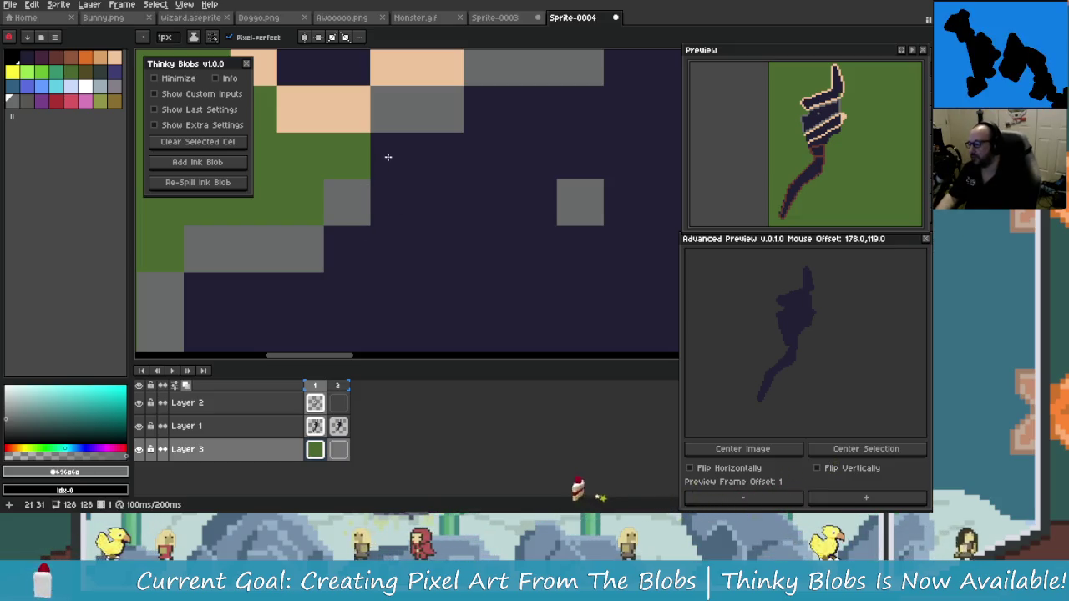
left_click_drag(387, 158, 464, 233)
key("b")
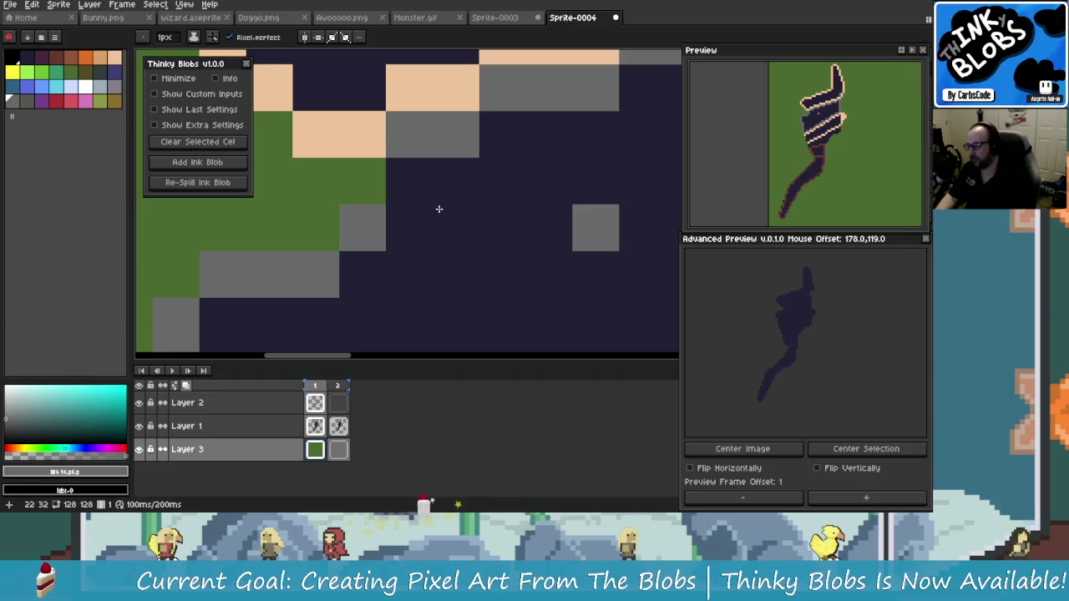
scroll(438, 209, "down", 2)
scroll(426, 243, "up", 1)
left_click(325, 405)
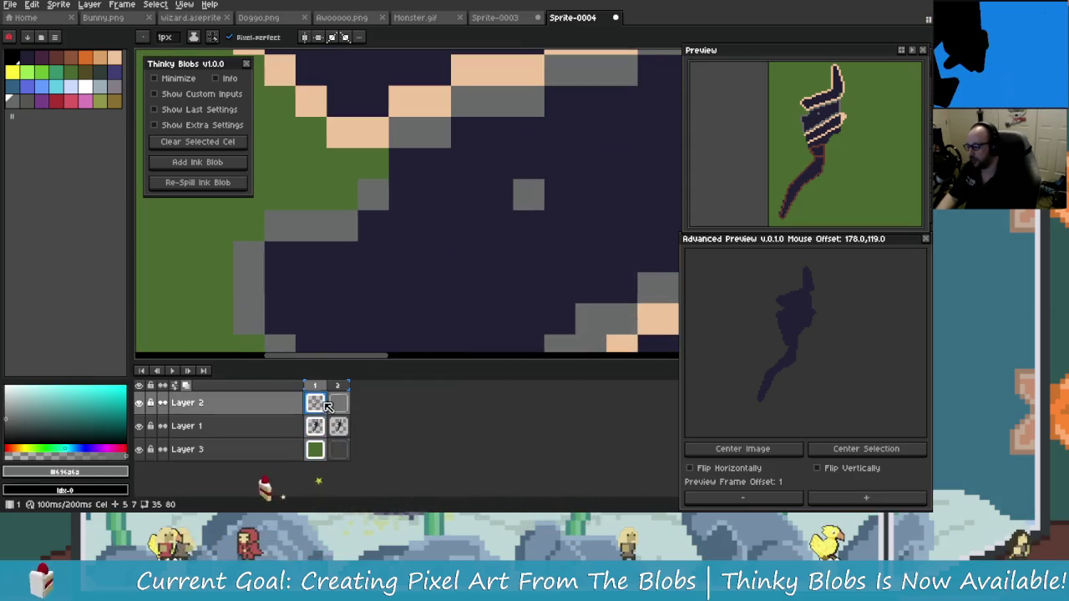
- Sample the sprite's peach and navy colours, then paint a stray green pixel dark navy
scroll(459, 226, "down", 1)
scroll(432, 206, "up", 1)
key("alt")
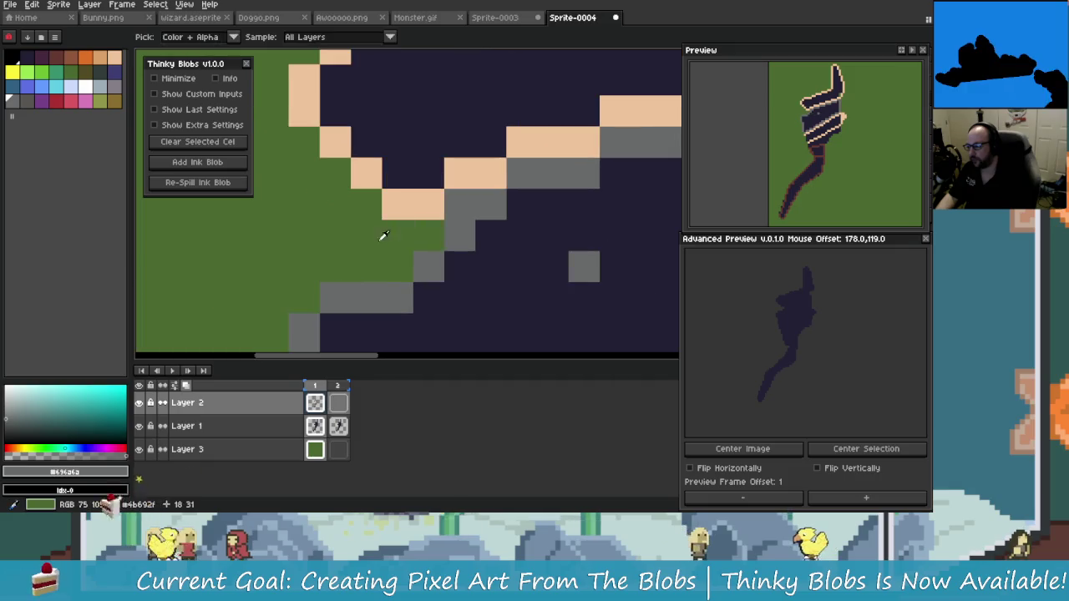
scroll(383, 237, "up", 1)
scroll(537, 283, "down", 1)
key("ctrl+z")
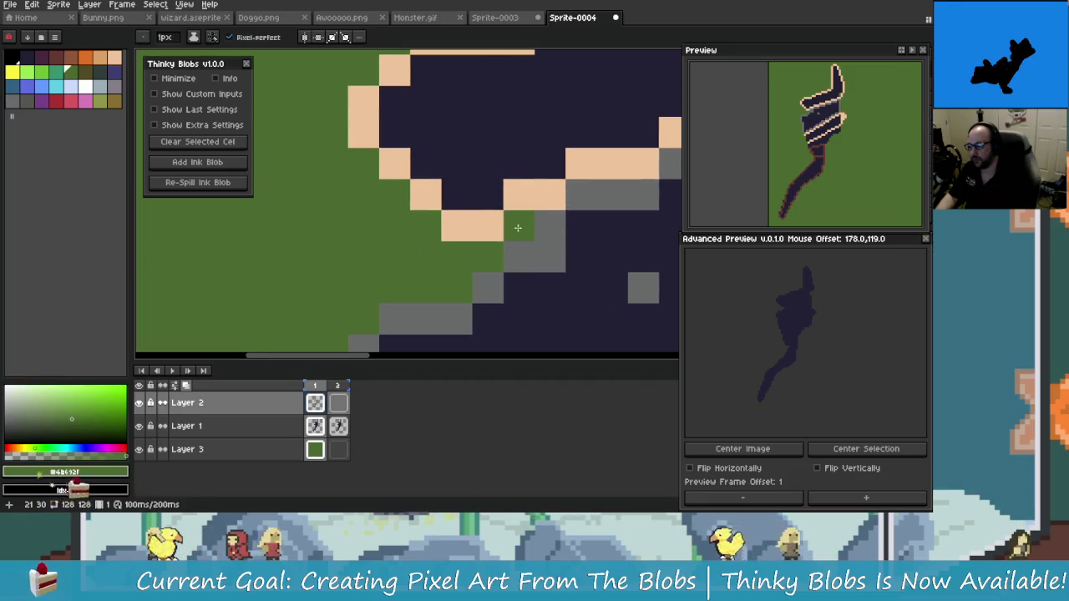
left_click(518, 205, "alt")
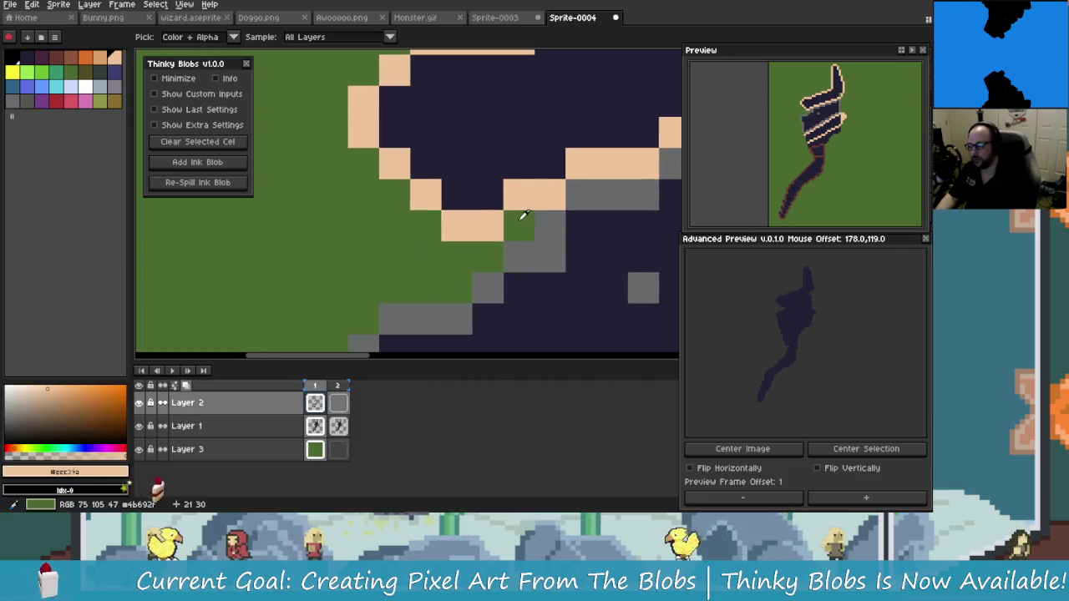
left_click(508, 167, "alt")
left_click(519, 225)
- Zoom into the spiral's middle and sample the background green colour
scroll(589, 269, "down", 2)
scroll(589, 270, "down", 2)
scroll(492, 276, "up", 1)
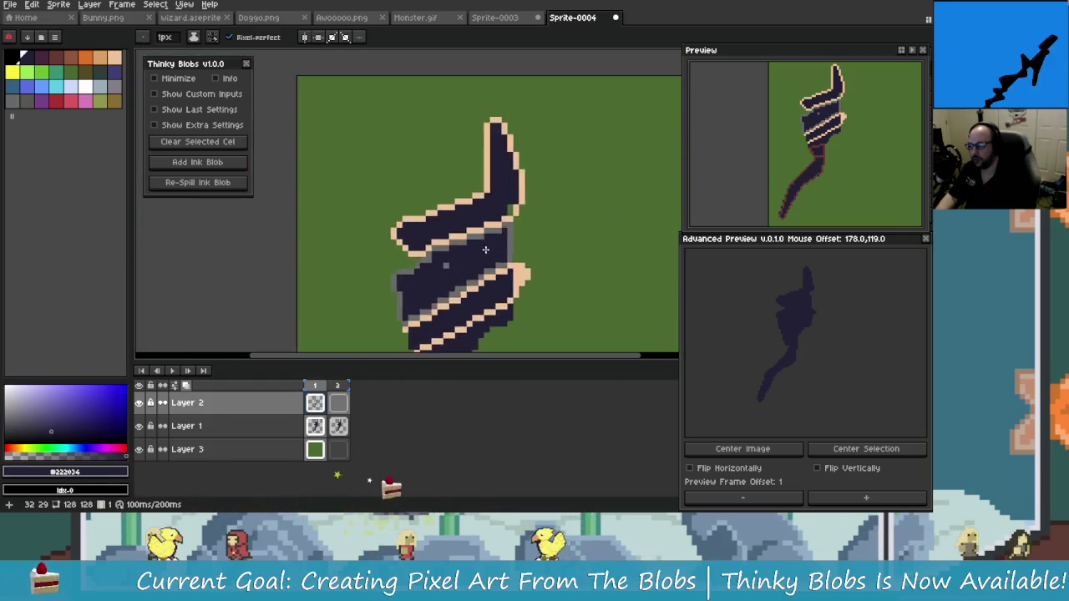
scroll(468, 279, "up", 2)
scroll(456, 284, "down", 2)
left_click_drag(456, 284, 434, 192)
scroll(434, 192, "up", 2)
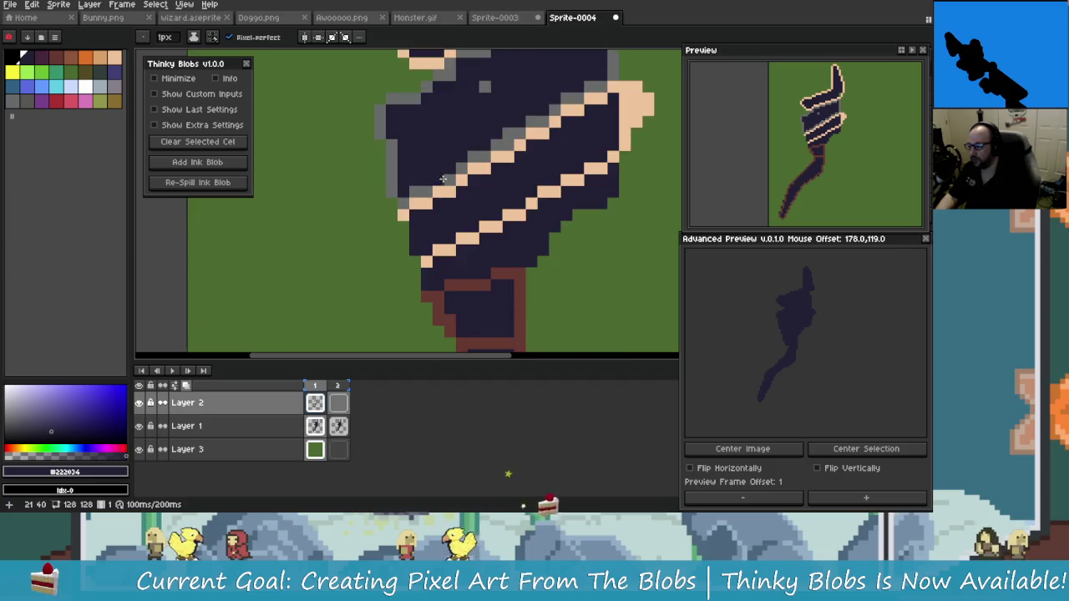
scroll(430, 188, "down", 1)
scroll(425, 183, "up", 1)
scroll(425, 182, "down", 2)
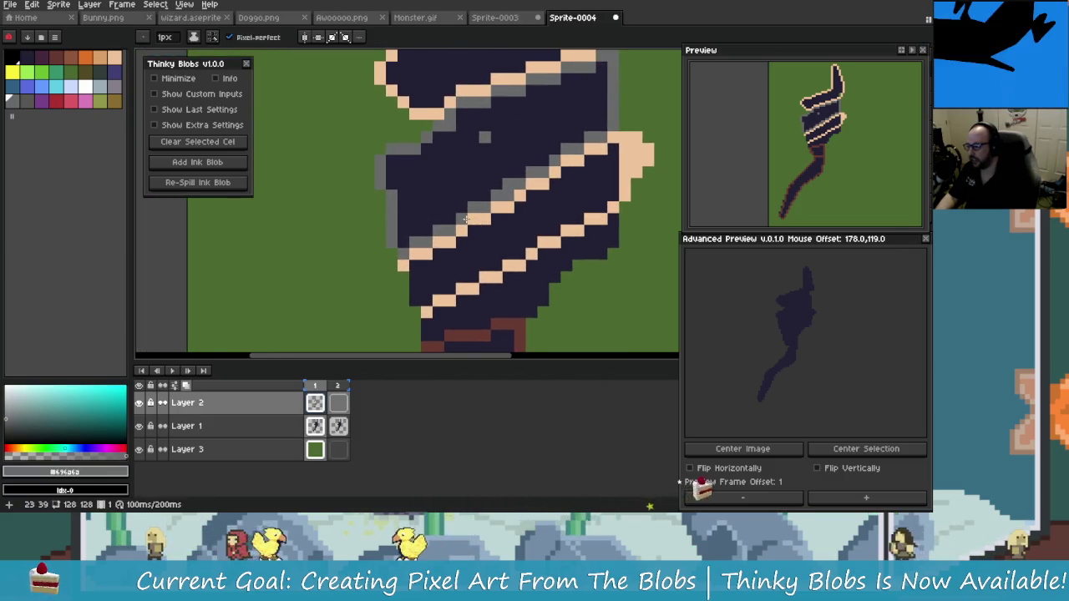
scroll(493, 242, "down", 2)
scroll(500, 252, "up", 2)
scroll(476, 217, "down", 2)
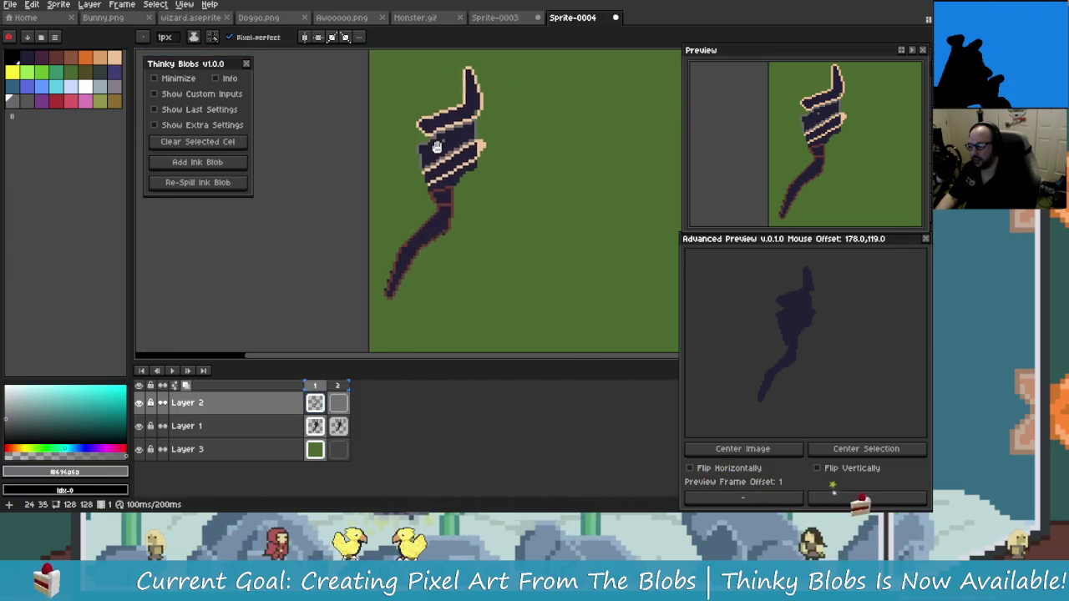
scroll(437, 167, "up", 3)
scroll(372, 248, "up", 1)
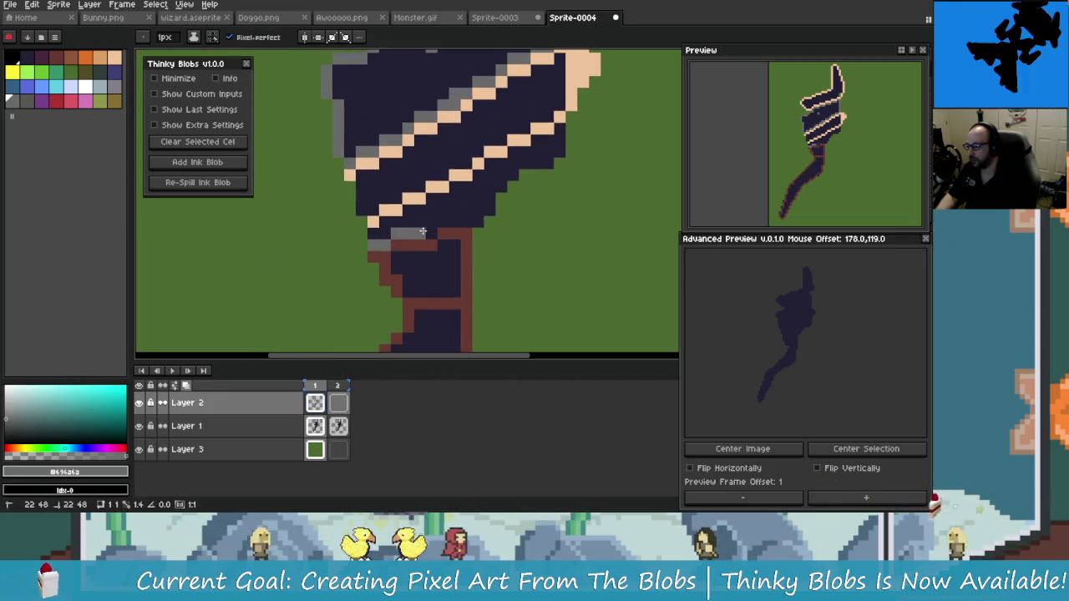
scroll(446, 233, "up", 1)
scroll(473, 227, "down", 1)
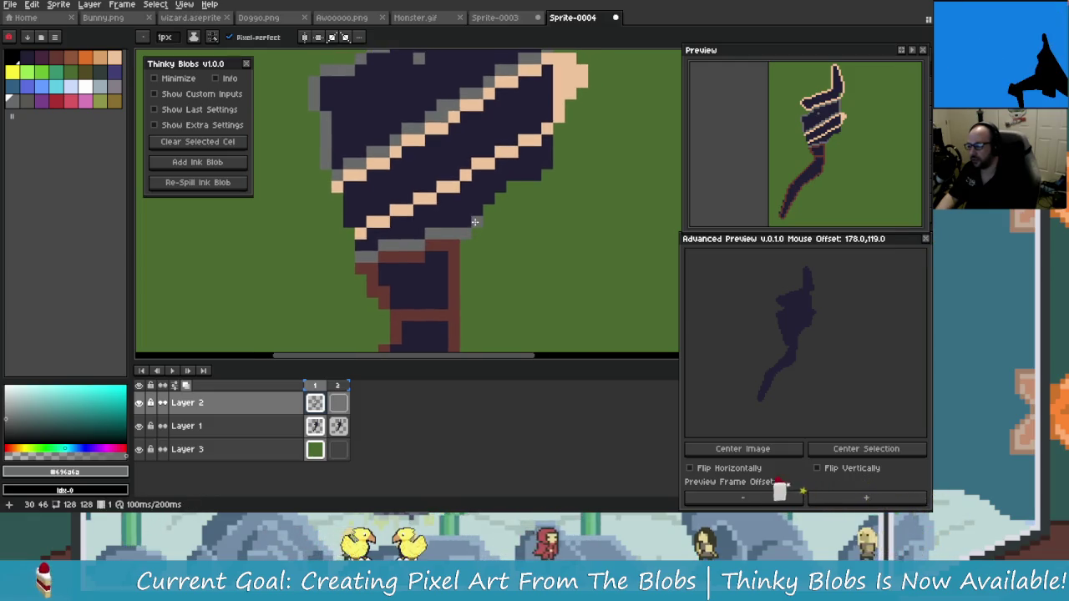
scroll(493, 198, "up", 2)
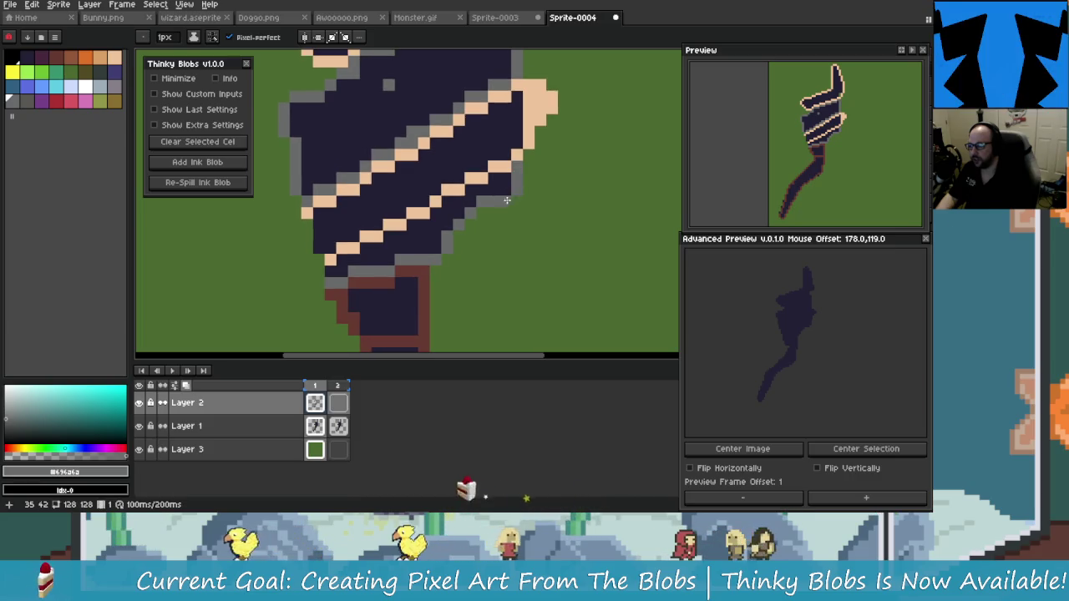
scroll(515, 172, "up", 3)
scroll(513, 239, "up", 1)
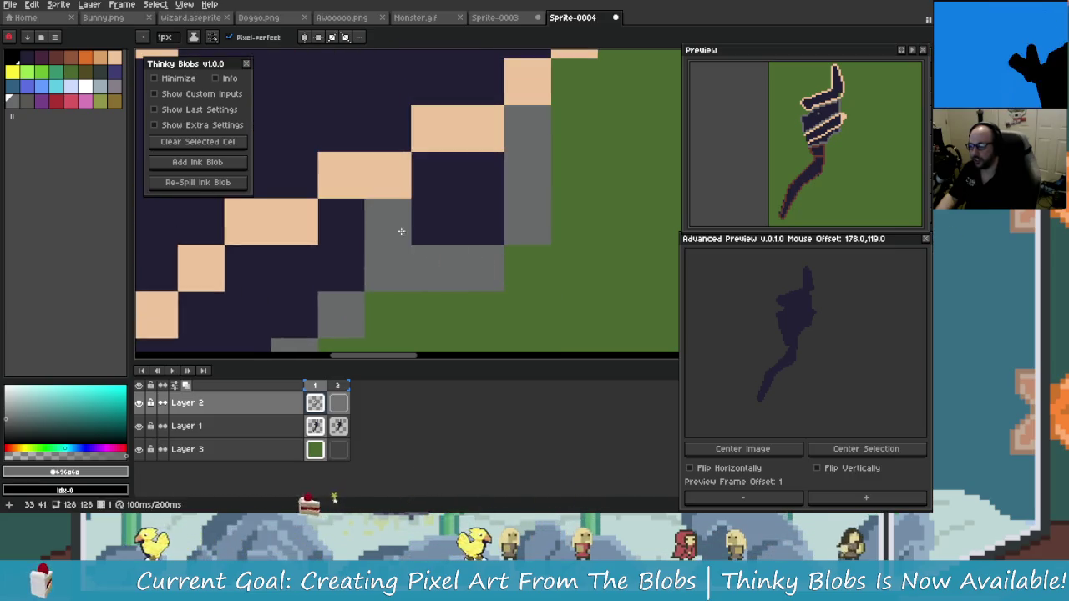
scroll(467, 236, "down", 1)
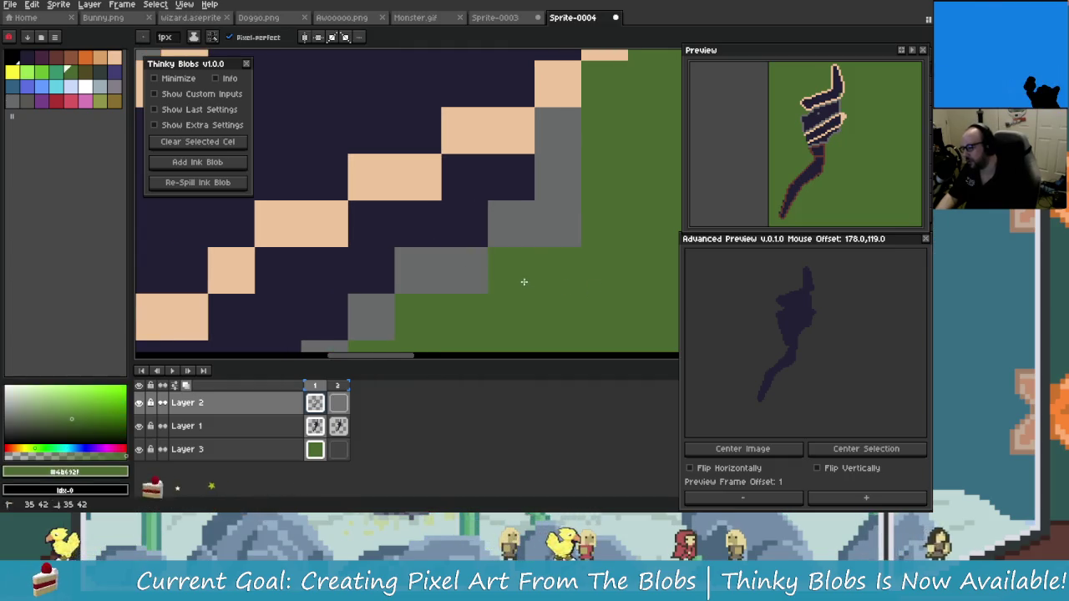
left_click(523, 281, "alt")
- Turn a peach edge pixel grey and add grey shading along the blob's right edge
scroll(523, 282, "down", 2)
scroll(558, 297, "down", 2)
scroll(473, 208, "up", 2)
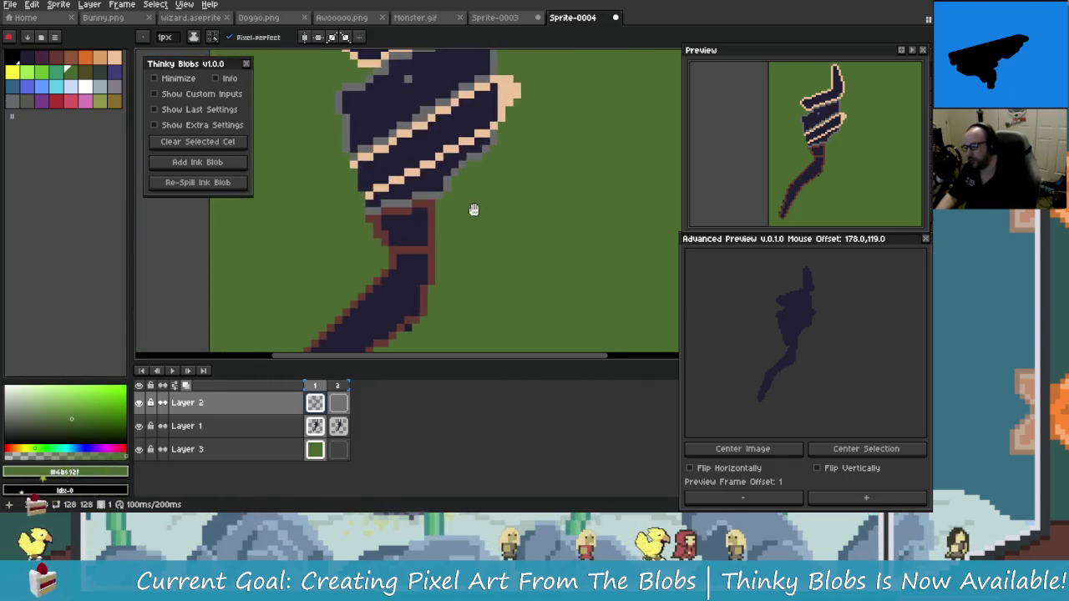
scroll(477, 207, "up", 1)
scroll(477, 206, "up", 1)
scroll(477, 206, "down", 2)
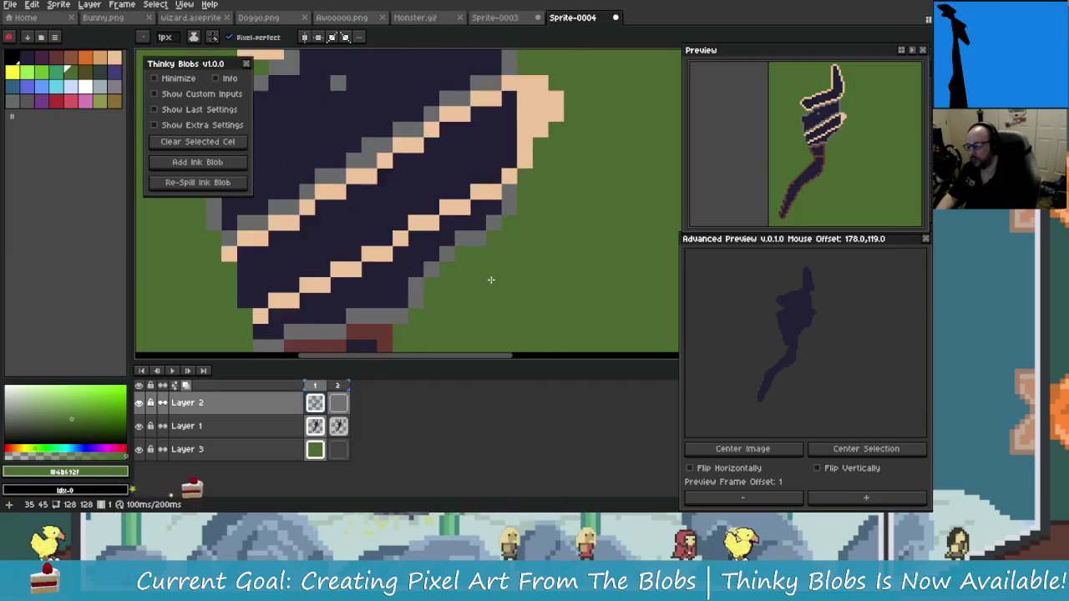
left_click_drag(535, 275, 455, 269)
scroll(455, 269, "down", 2)
scroll(379, 334, "up", 2)
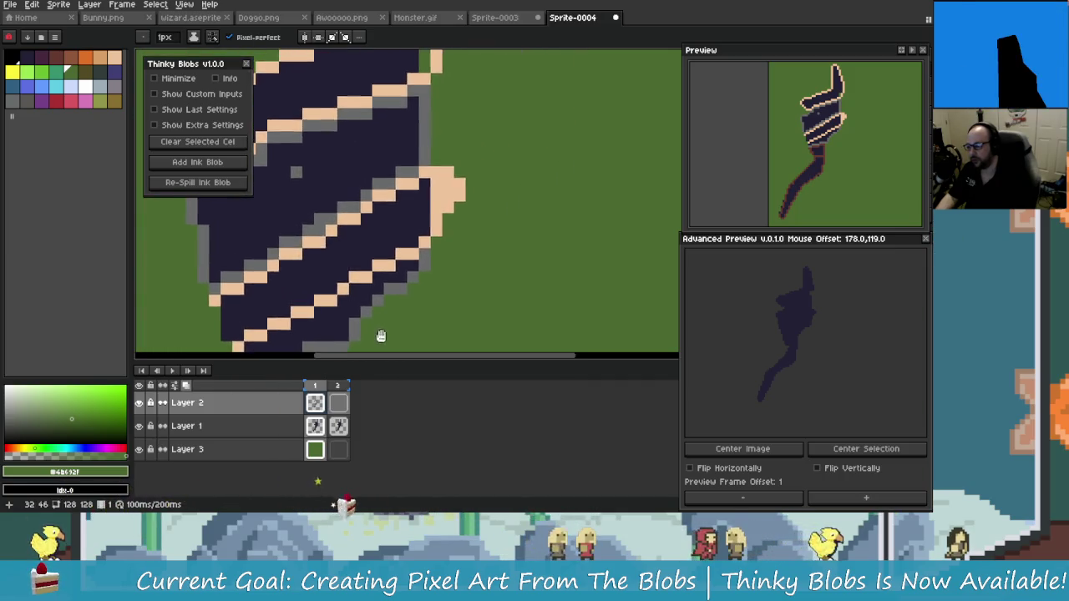
scroll(423, 274, "up", 1)
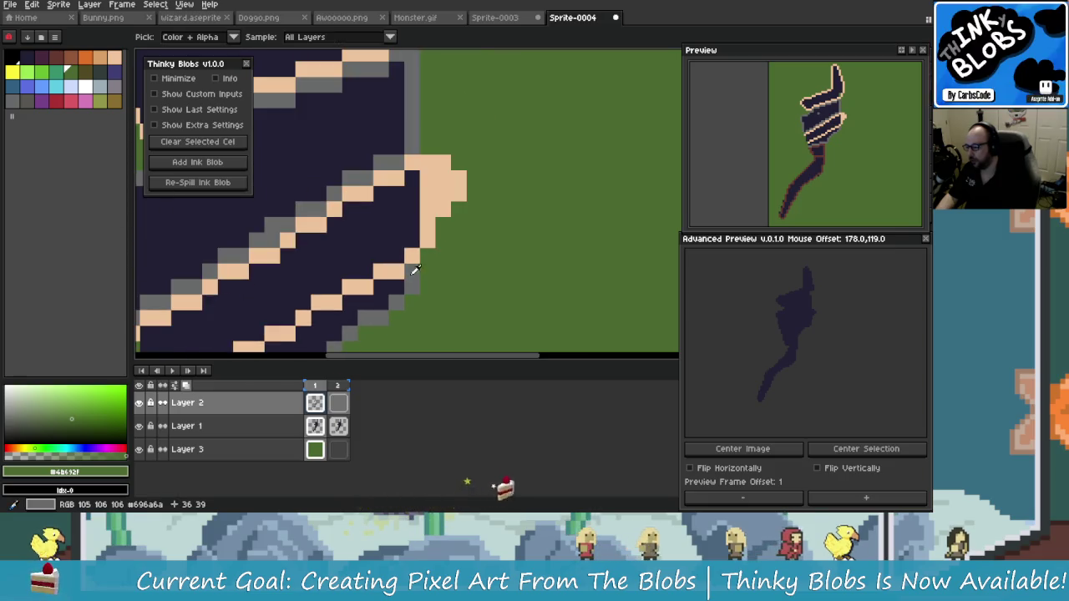
left_click(414, 277, "alt")
left_click(427, 241)
left_click(442, 209)
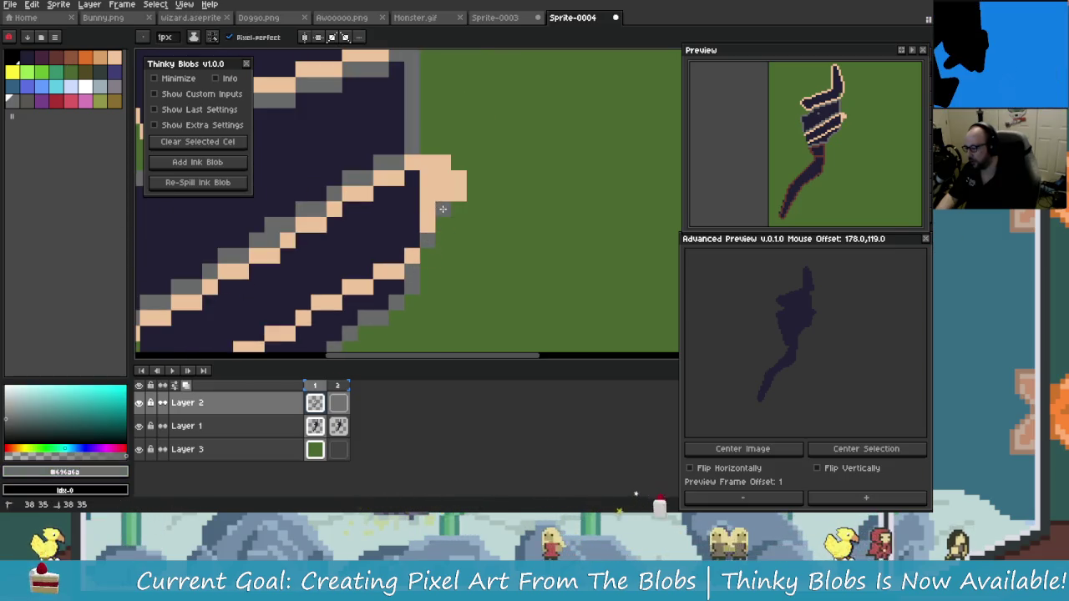
- Sample navy, peach and green colours along the right end of the stripes
left_click_drag(464, 274, 500, 283)
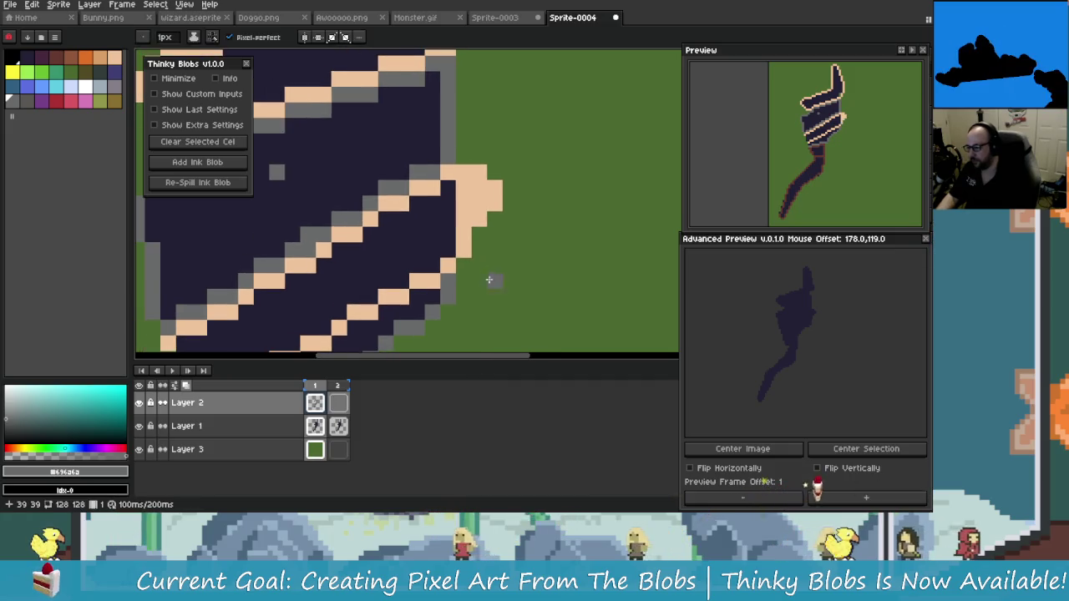
left_click(452, 198, "alt")
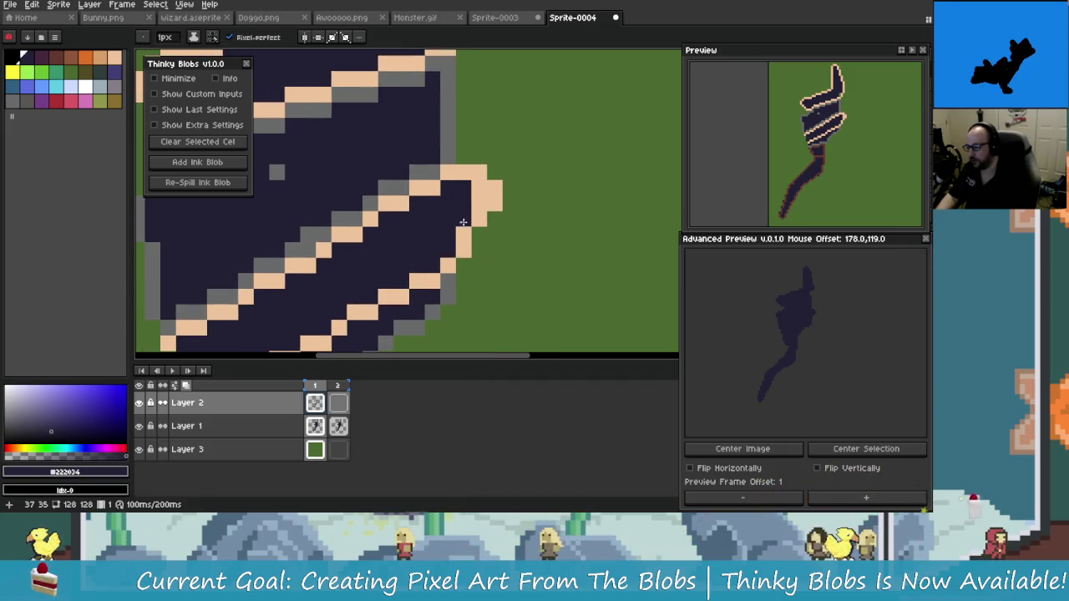
mouse_move(461, 229)
left_mouse_down()
mouse_move(476, 251)
mouse_move(523, 246)
mouse_move(578, 285)
left_mouse_up()
left_click(501, 221, "alt")
left_click(529, 210, "alt")
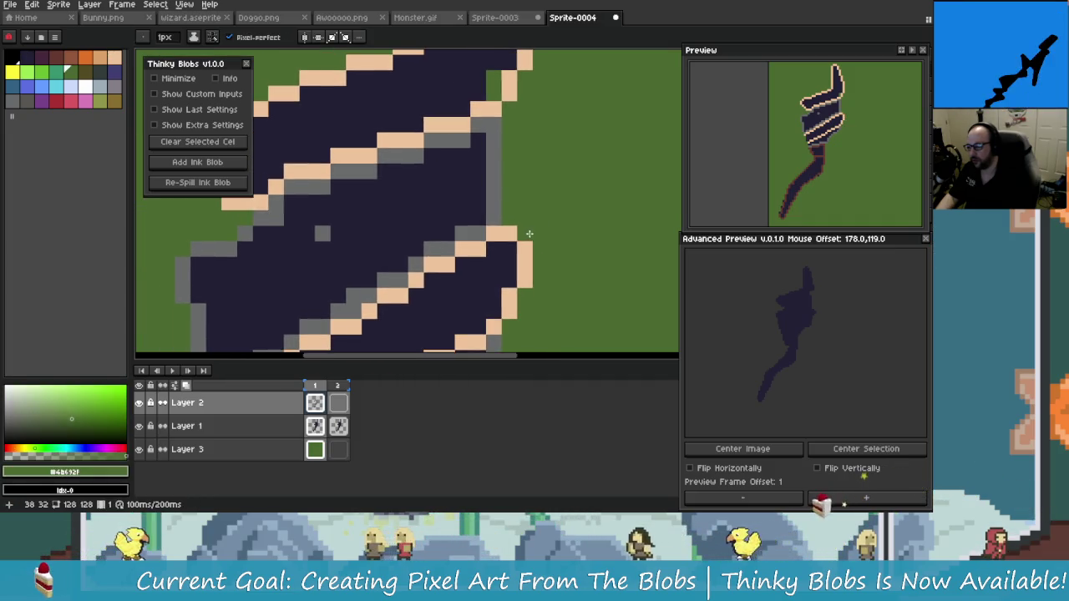
scroll(577, 284, "down", 3)
scroll(520, 239, "up", 1)
scroll(544, 234, "up", 2)
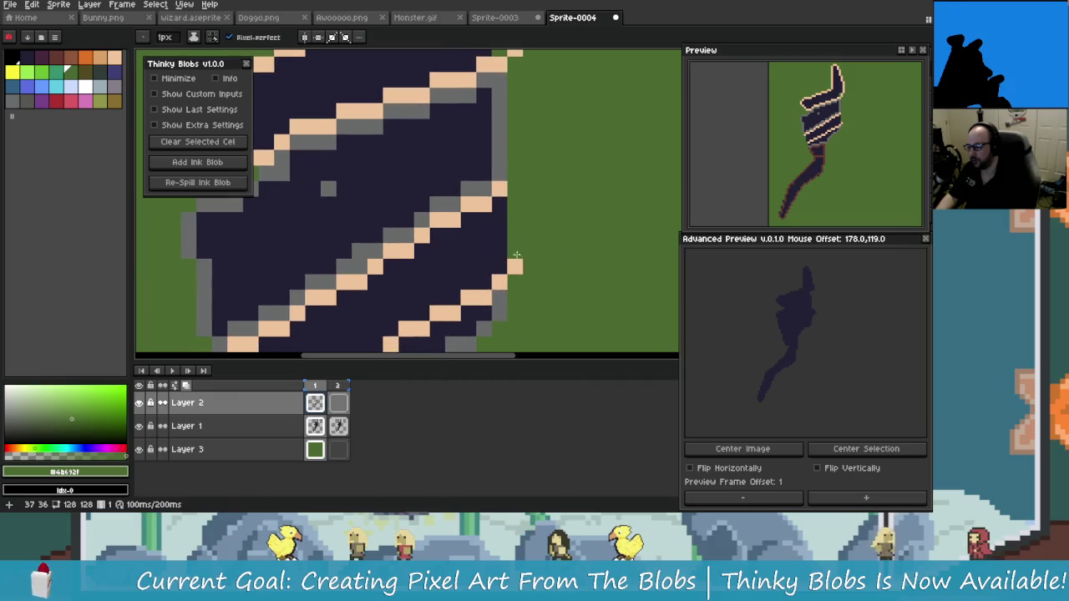
left_click(507, 189, "alt")
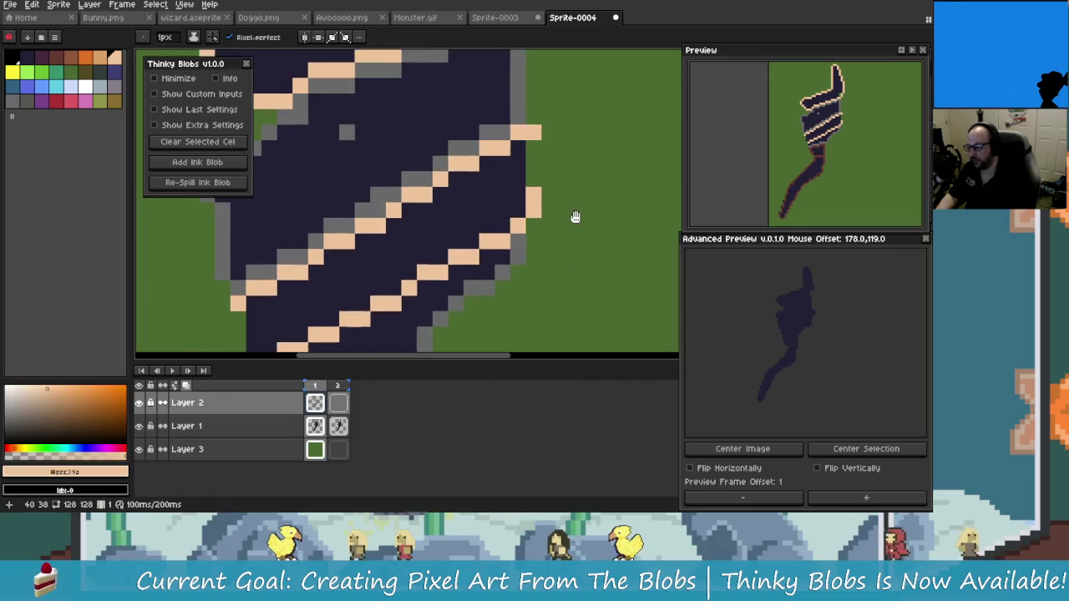